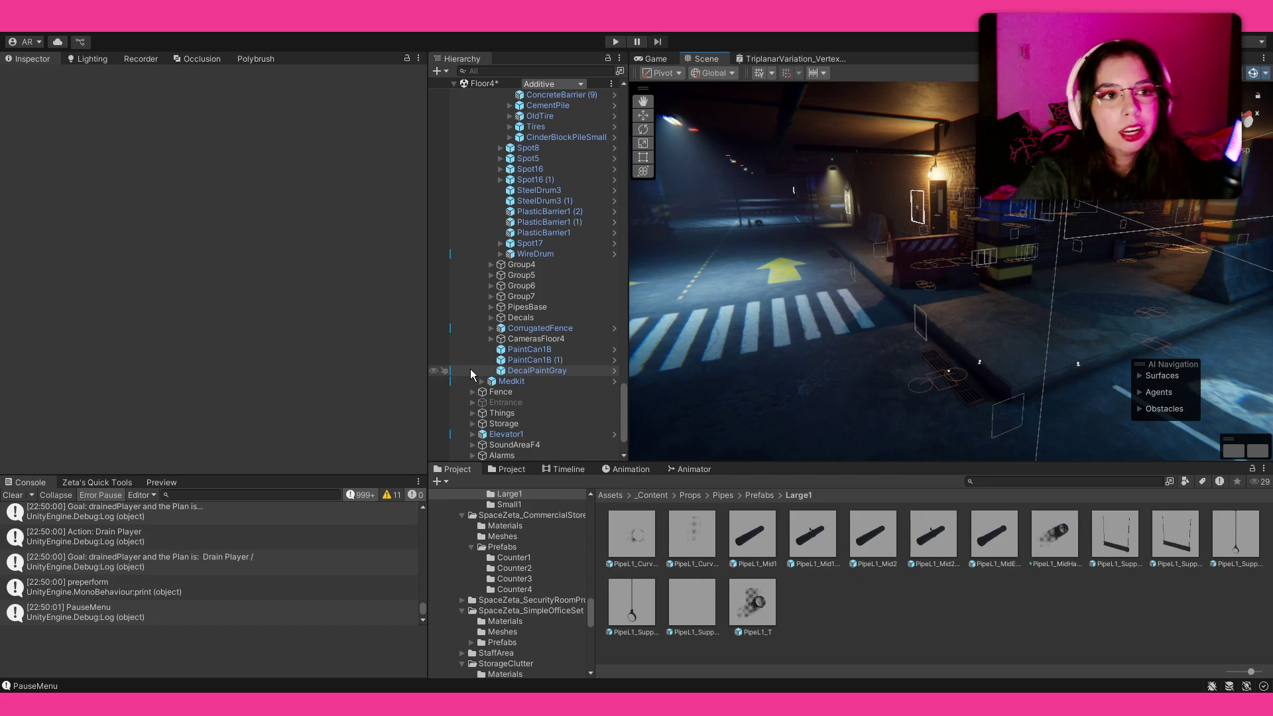
Orbit the Scene view around the garage street toward the 4F wall and road
left_click_drag(691, 372, 747, 366)
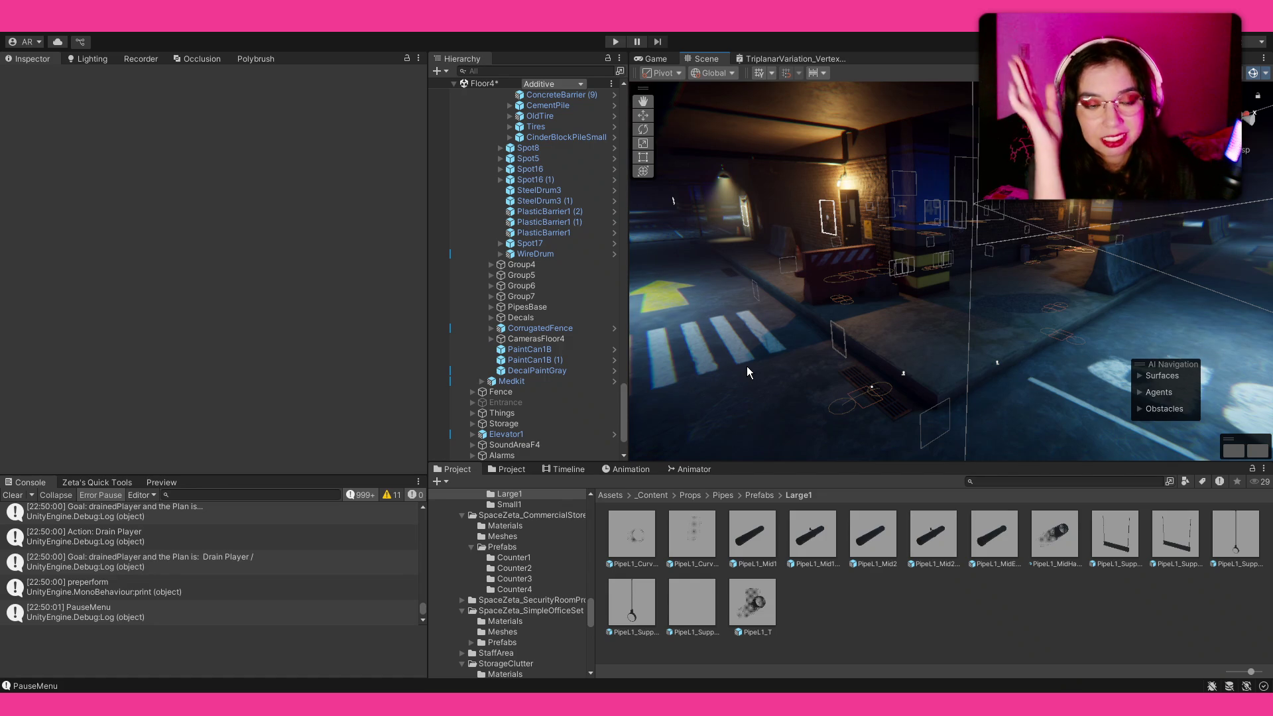
key("alt")
mouse_move(761, 365)
left_mouse_down()
mouse_move(838, 372)
mouse_move(839, 356)
mouse_move(891, 386)
left_mouse_up()
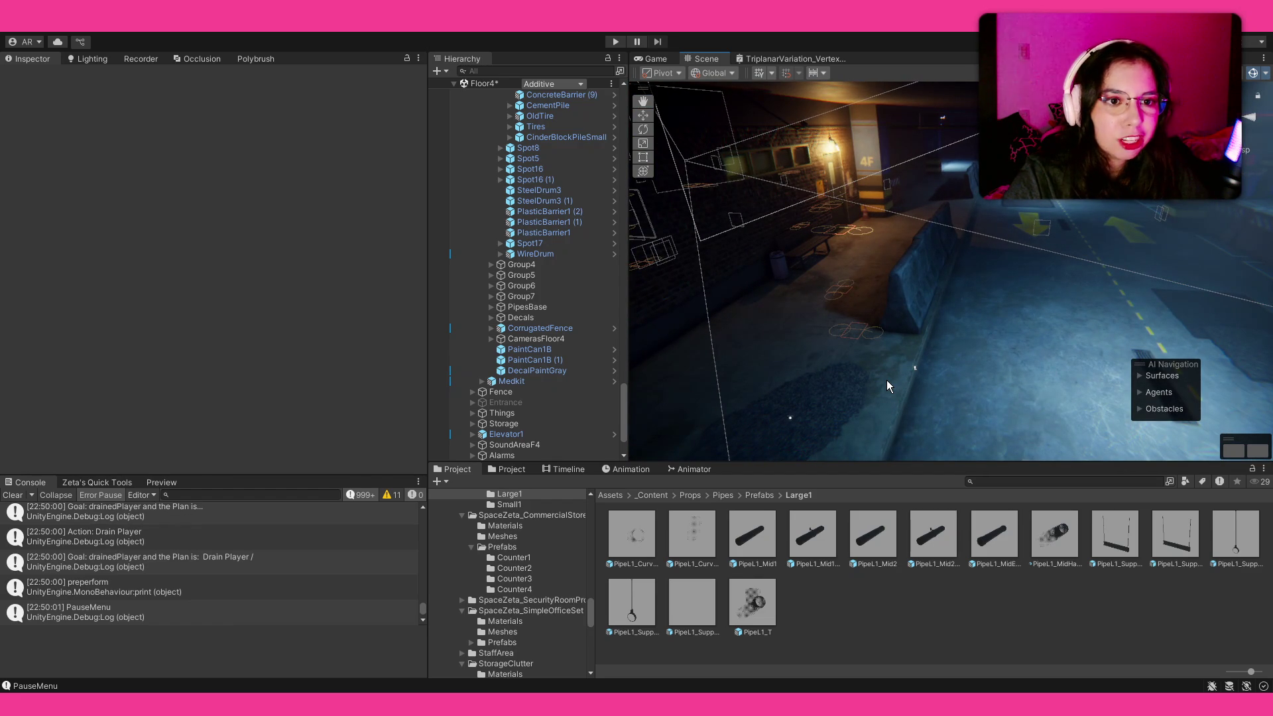
left_click_drag(886, 380, 913, 387)
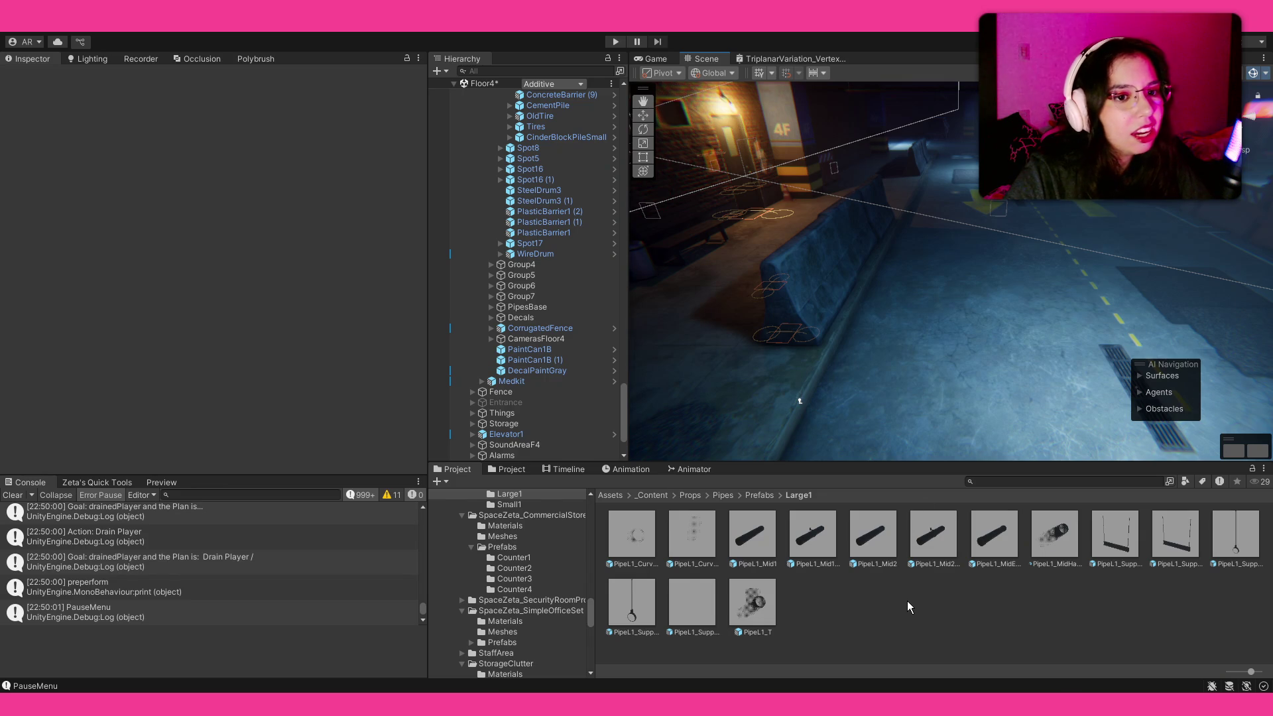
mouse_move(930, 370)
left_mouse_down()
mouse_move(782, 387)
mouse_move(829, 358)
mouse_move(877, 351)
mouse_move(995, 387)
mouse_move(928, 311)
left_mouse_up()
Select a Floor4x4 tile and set Polybrush to Paint Vertex Colors with green paint
left_click(928, 311)
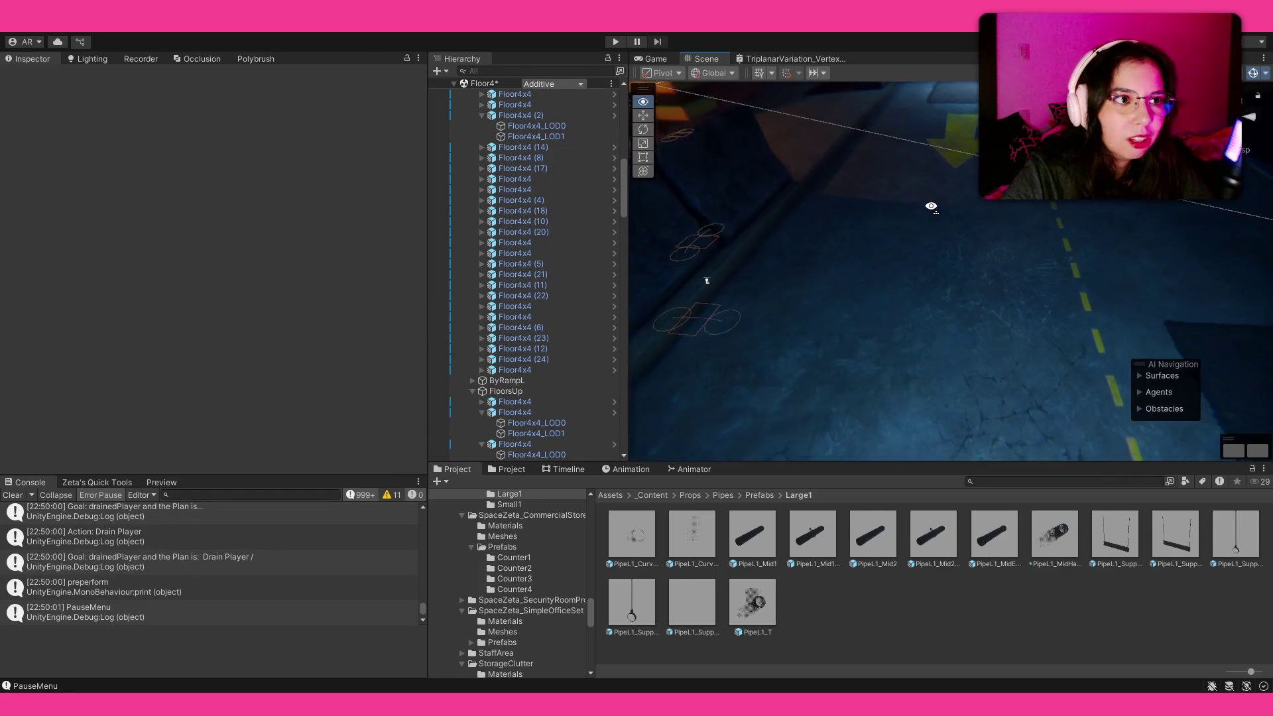
left_click(254, 58)
left_click(217, 82)
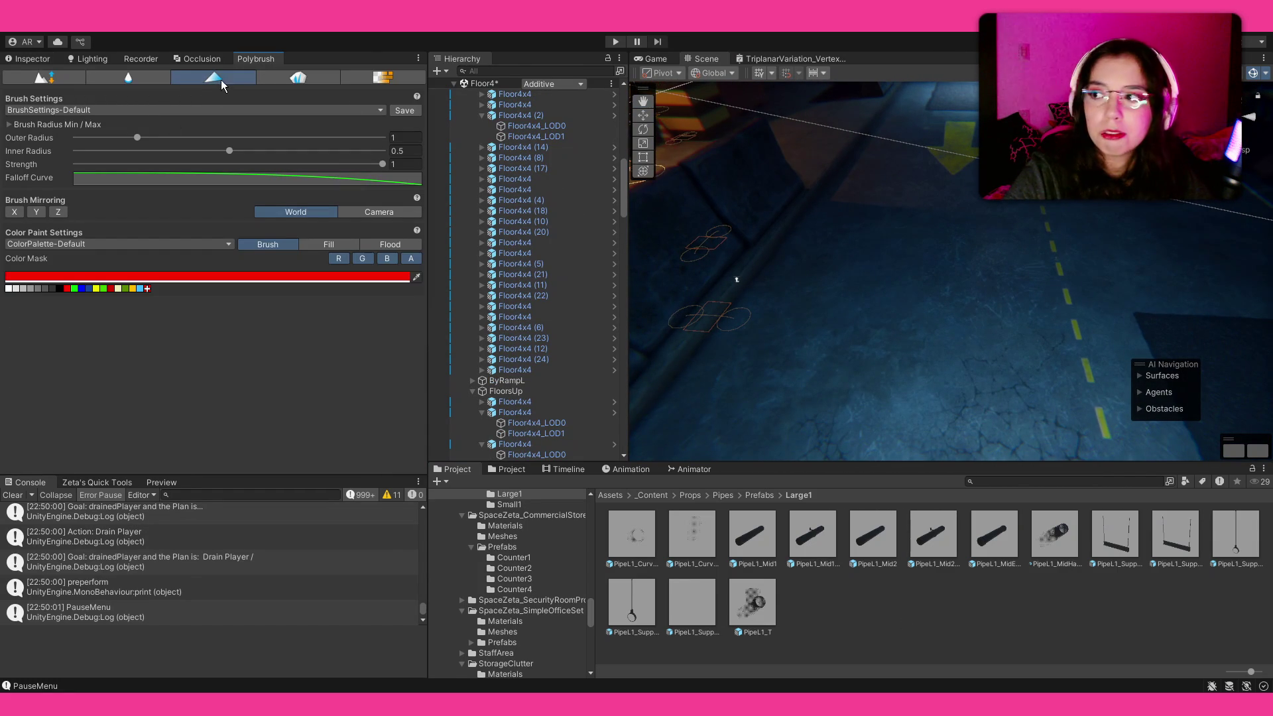
scroll(961, 290, "up", 3)
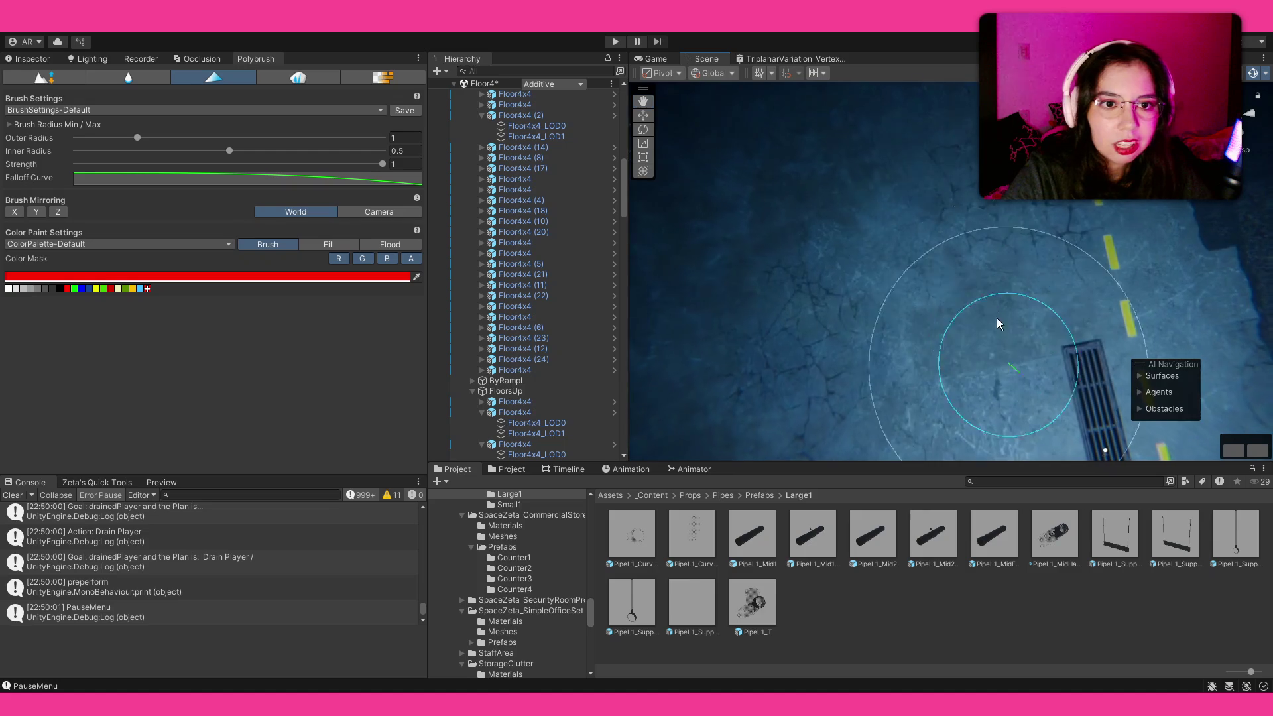
left_click(75, 289)
Brush over the garage floor, switching between blue, red and green swatches
left_click_drag(866, 175, 796, 207)
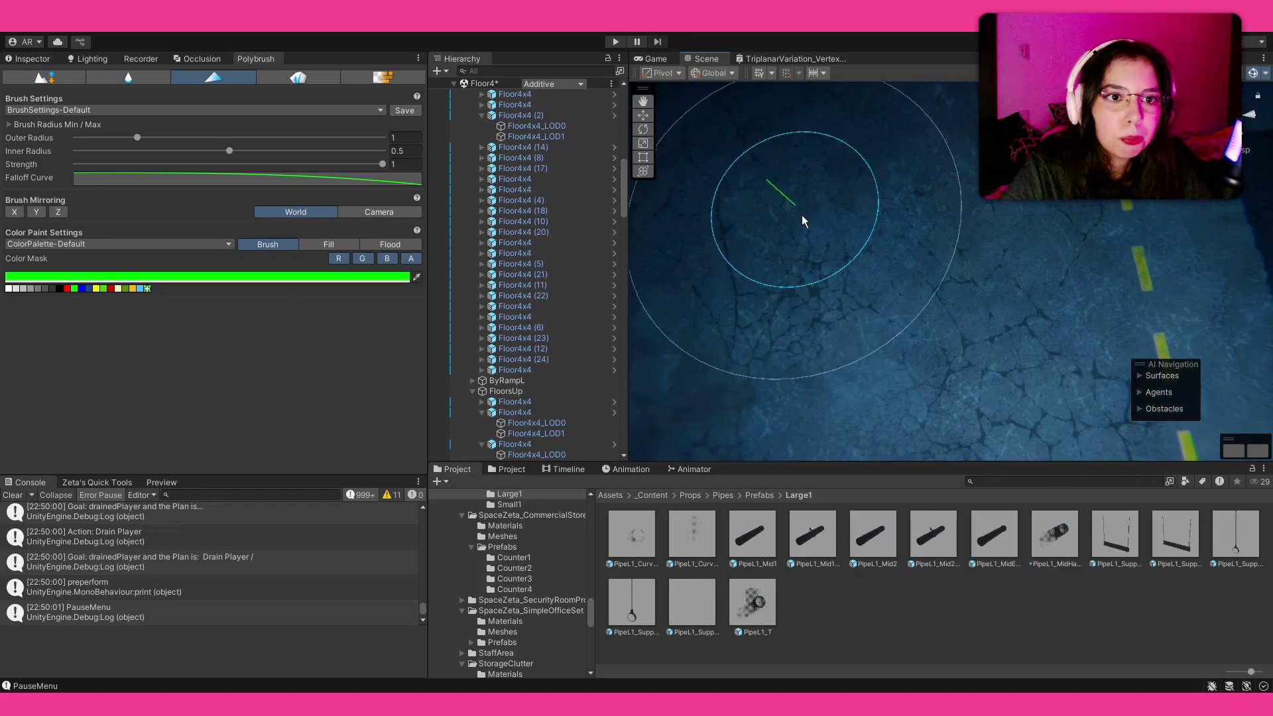
left_click(81, 289)
mouse_move(920, 288)
left_mouse_down()
mouse_move(893, 268)
mouse_move(847, 284)
left_mouse_up()
mouse_move(921, 161)
left_mouse_down()
mouse_move(832, 157)
mouse_move(915, 261)
mouse_move(829, 212)
left_mouse_up()
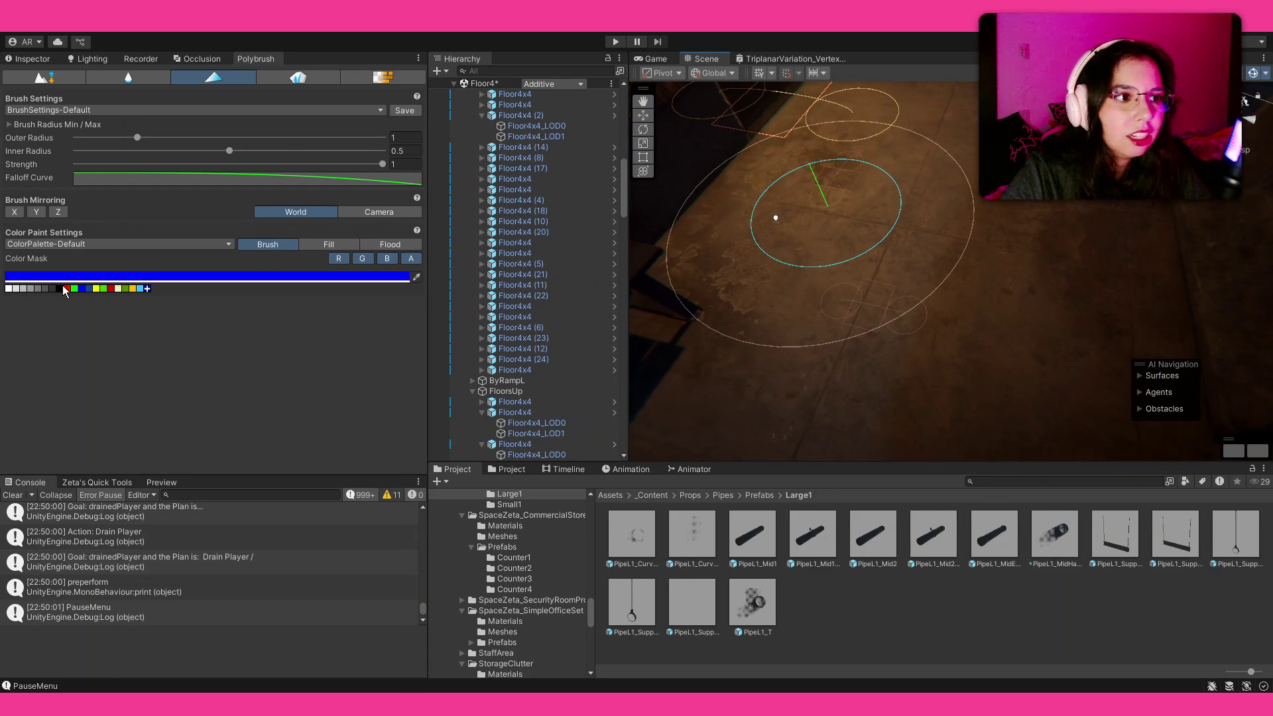
mouse_move(937, 222)
left_mouse_down()
mouse_move(882, 275)
mouse_move(862, 271)
mouse_move(903, 253)
mouse_move(735, 331)
left_mouse_up()
left_click(67, 290)
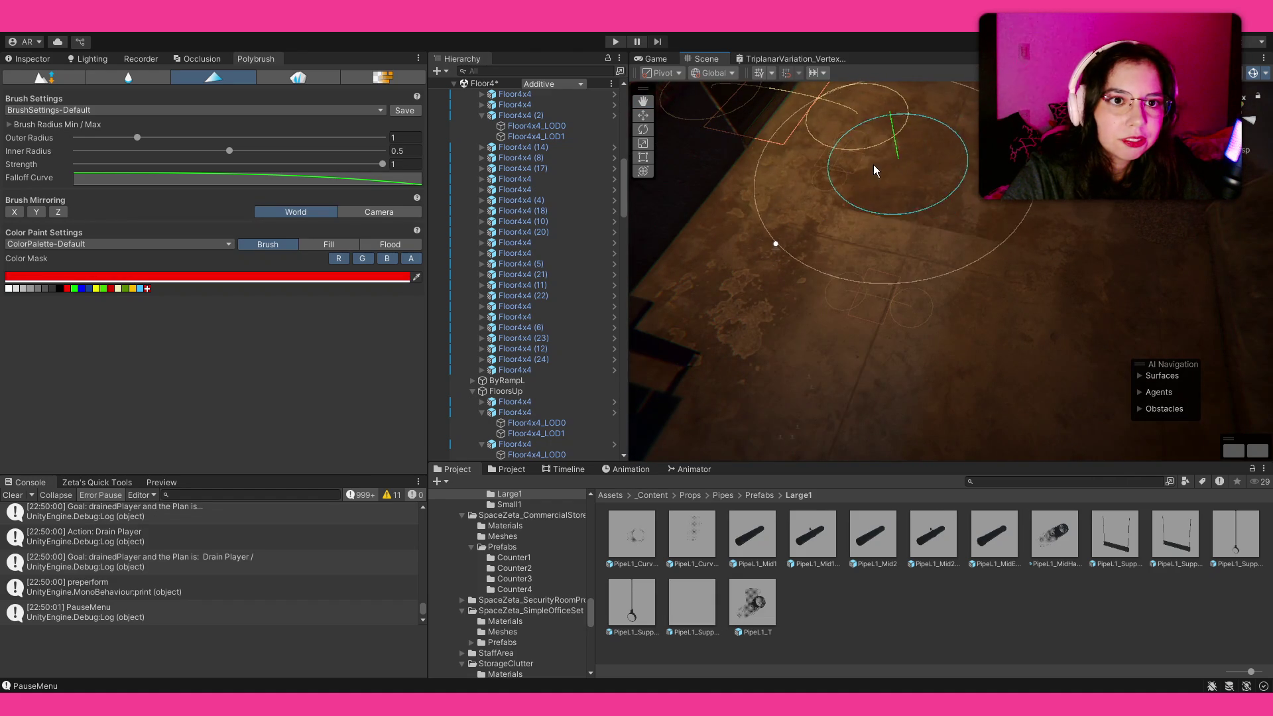
left_click(74, 289)
left_click_drag(842, 306, 912, 296)
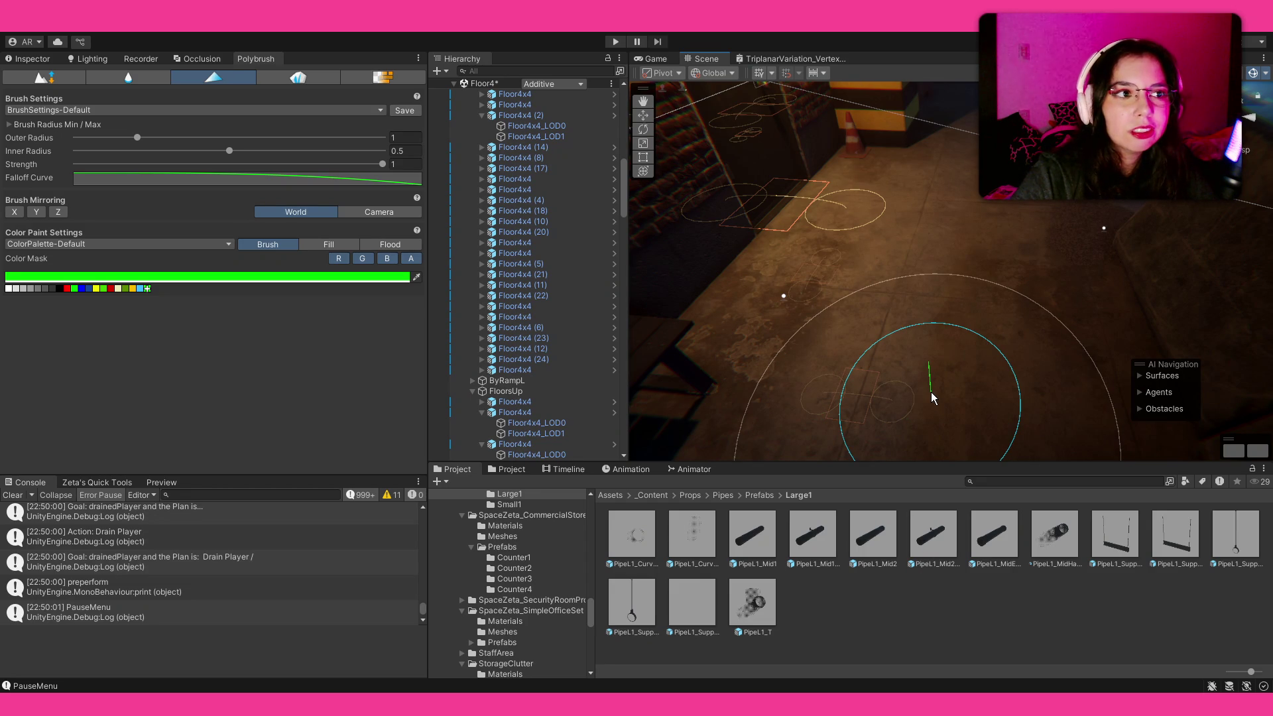
left_click_drag(931, 398, 884, 343)
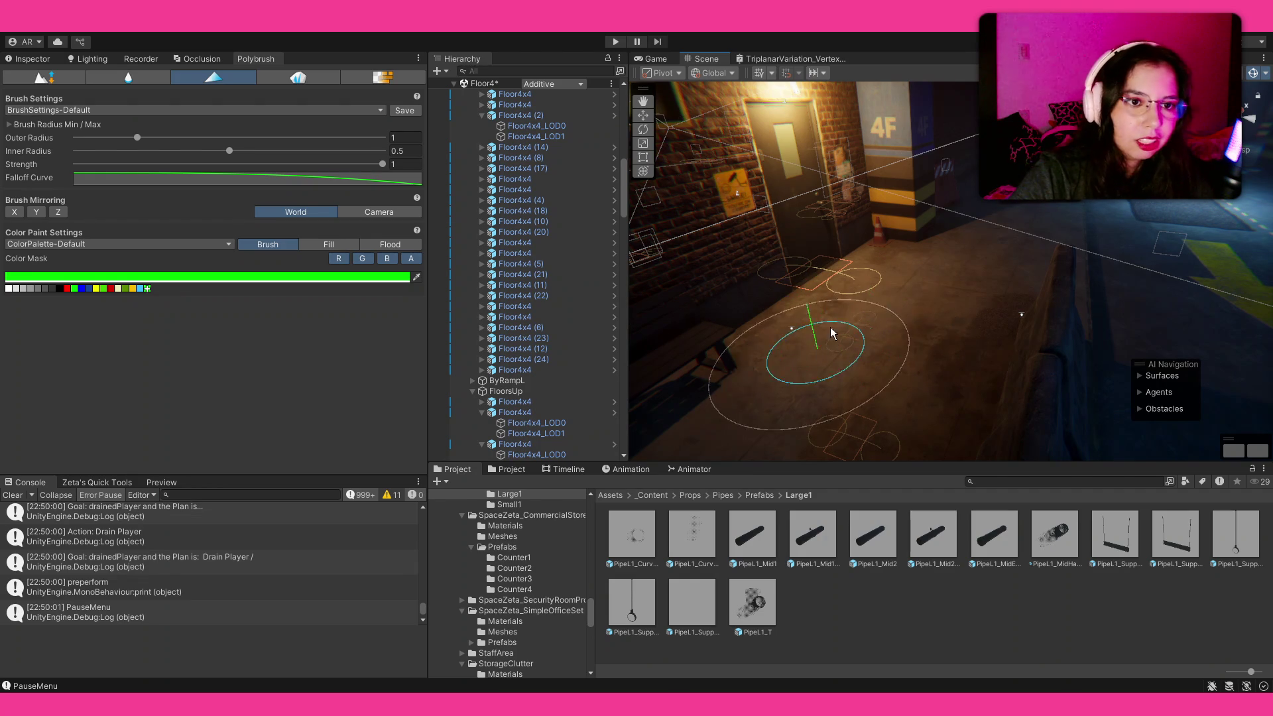
mouse_move(825, 267)
left_mouse_down()
mouse_move(762, 364)
mouse_move(969, 250)
left_mouse_up()
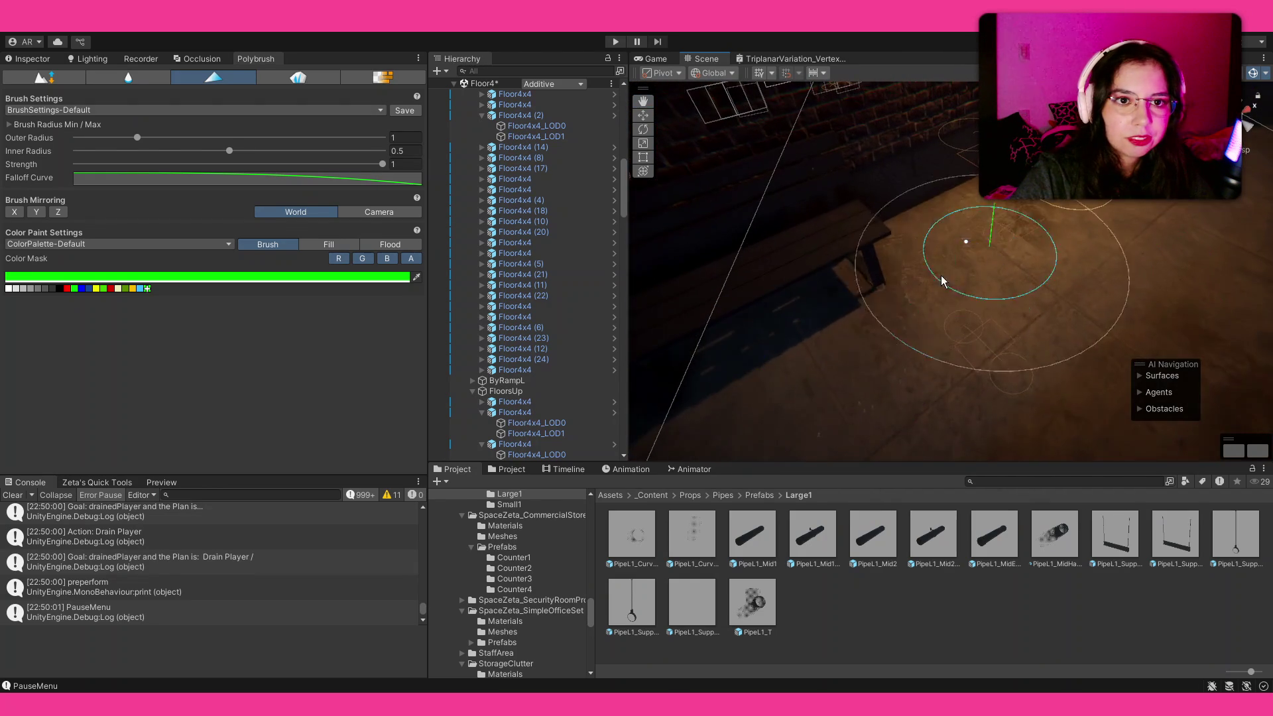
mouse_move(1034, 318)
left_mouse_down()
mouse_move(813, 171)
mouse_move(807, 276)
mouse_move(866, 279)
mouse_move(796, 305)
left_mouse_up()
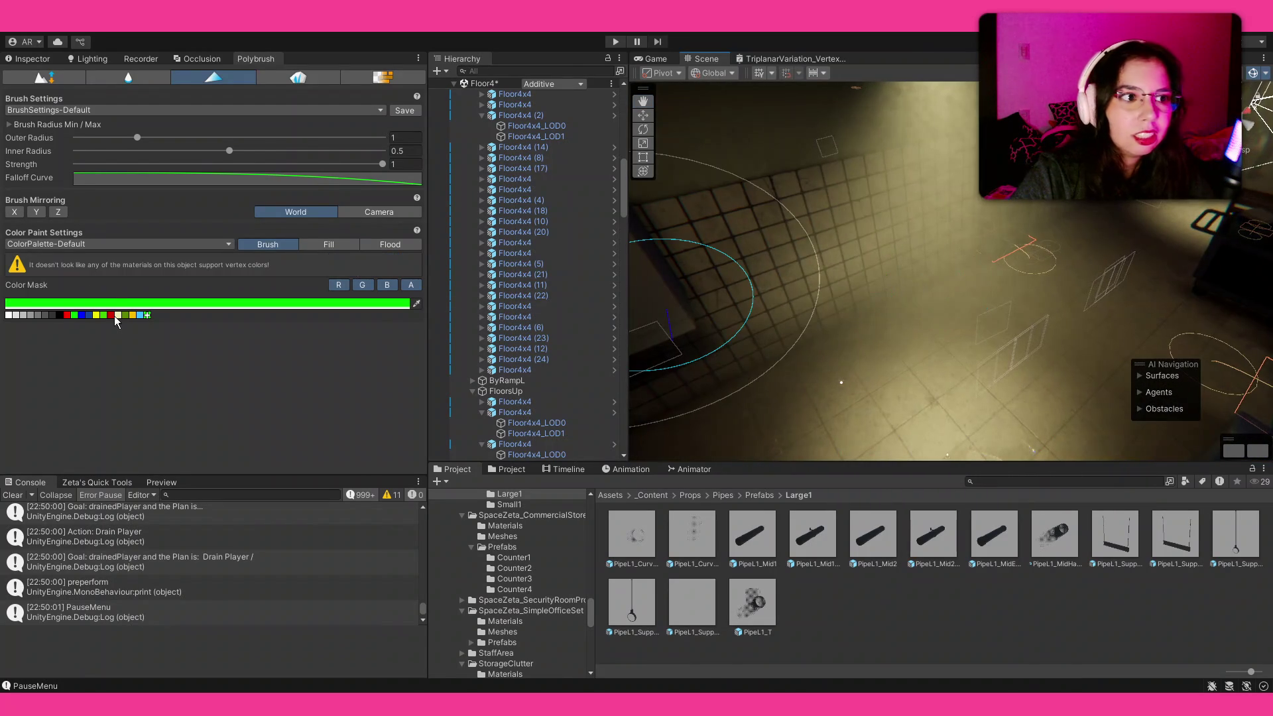
Paint the tiled floor near the darker wall, switching from red back to green
left_click(66, 315)
mouse_move(875, 284)
left_mouse_down()
mouse_move(822, 299)
mouse_move(918, 315)
mouse_move(838, 318)
mouse_move(948, 382)
left_mouse_up()
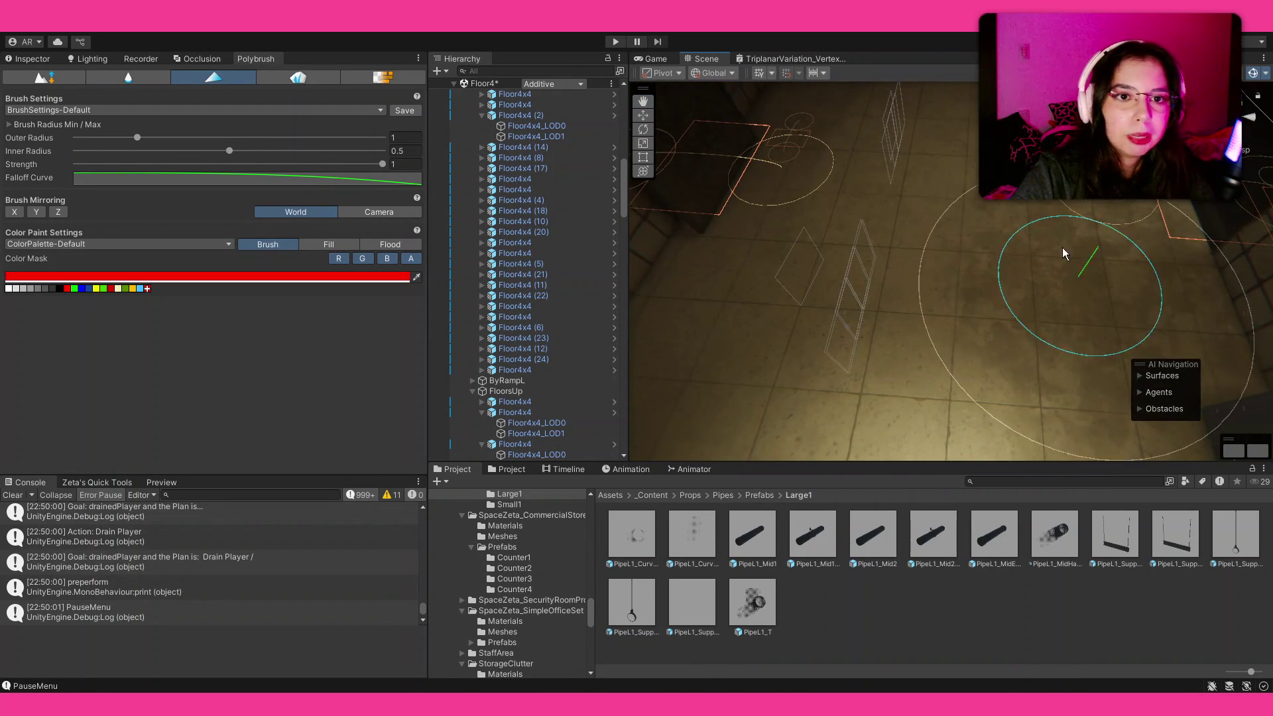
left_click(74, 289)
mouse_move(966, 296)
left_mouse_down()
mouse_move(1009, 364)
mouse_move(1060, 307)
mouse_move(913, 325)
mouse_move(900, 211)
left_mouse_up()
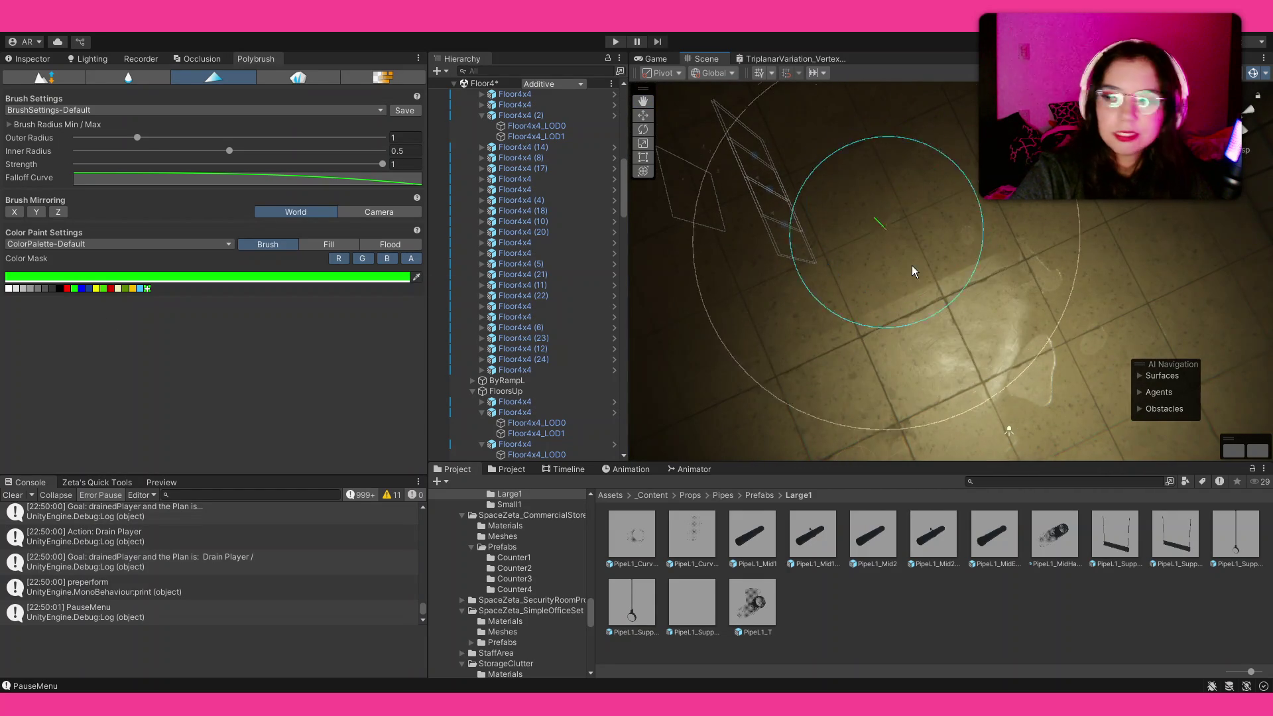
mouse_move(980, 284)
left_mouse_down()
mouse_move(928, 172)
mouse_move(854, 72)
mouse_move(849, 395)
mouse_move(1041, 400)
mouse_move(186, 690)
mouse_move(1230, 673)
mouse_move(43, 676)
mouse_move(567, 658)
mouse_move(1147, 486)
mouse_move(968, 620)
mouse_move(964, 646)
mouse_move(905, 665)
mouse_move(925, 655)
mouse_move(918, 631)
mouse_move(831, 647)
mouse_move(834, 659)
mouse_move(791, 671)
mouse_move(836, 643)
mouse_move(1029, 659)
mouse_move(841, 665)
mouse_move(770, 635)
left_mouse_up()
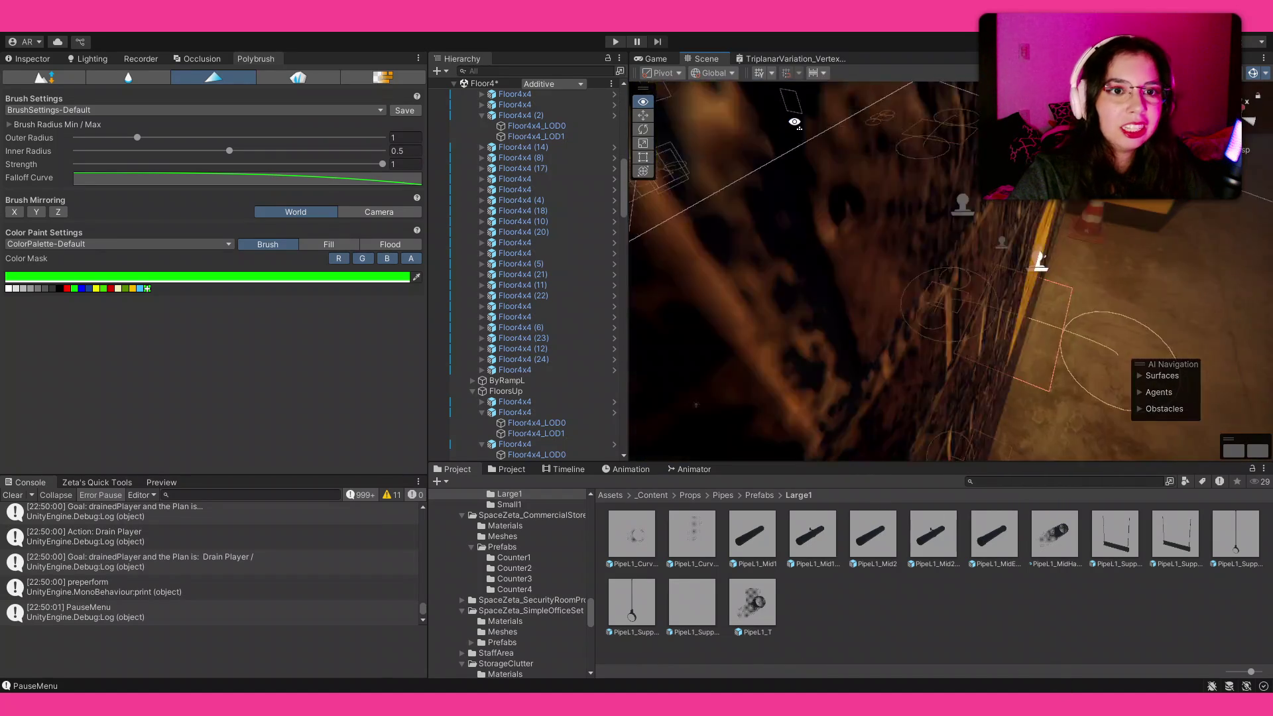
Restore the Inspector panel and fly along the crosswalk and parking lane to review the paint
mouse_move(794, 122)
left_mouse_down()
mouse_move(693, 119)
mouse_move(662, 97)
left_mouse_up()
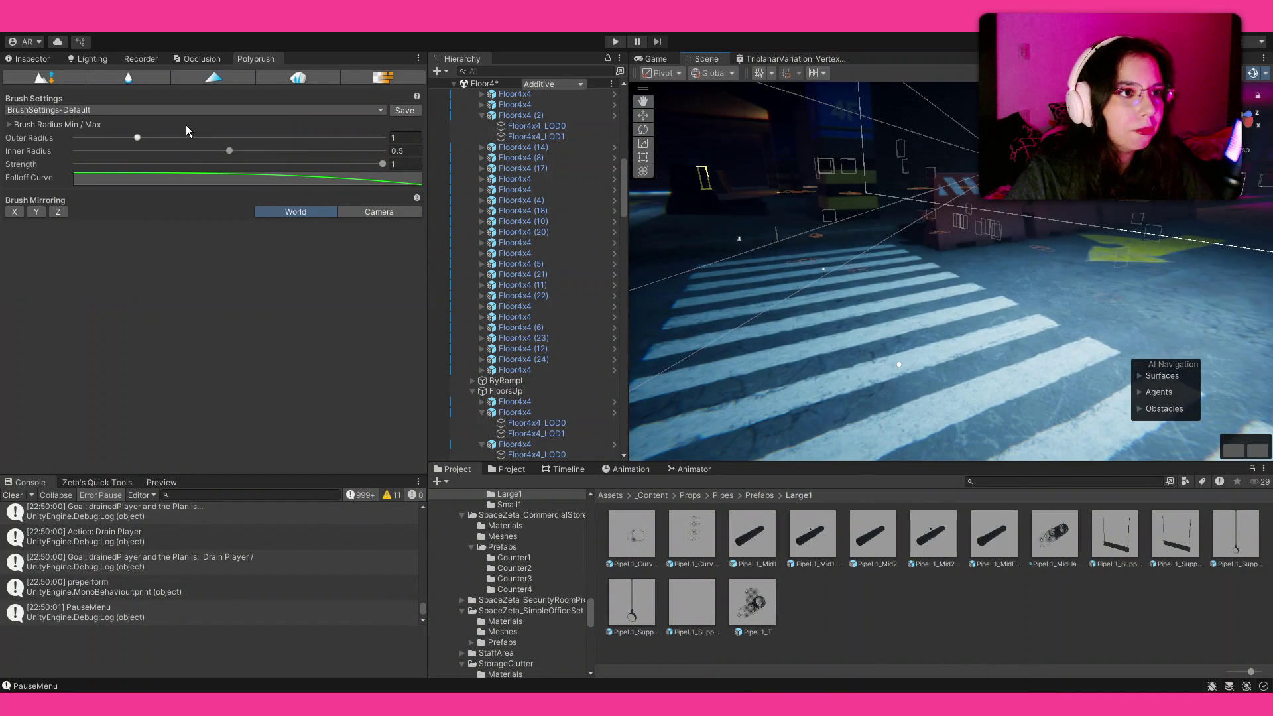
left_click(33, 59)
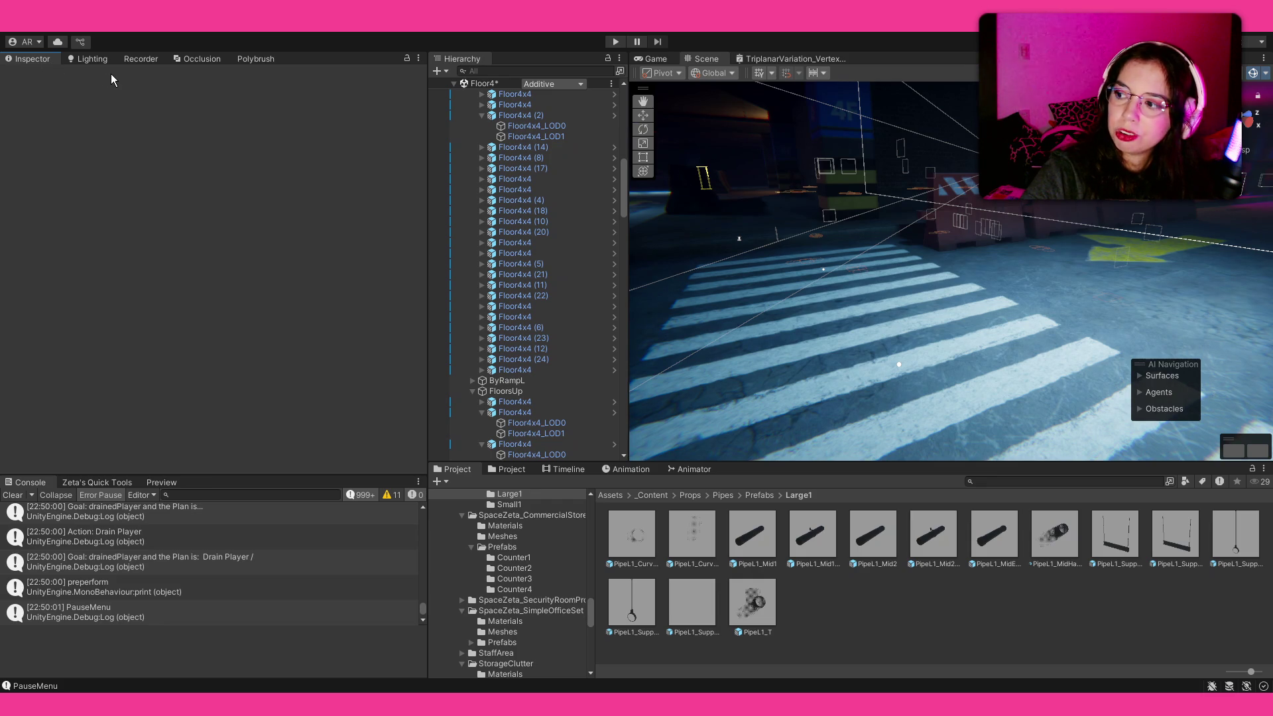
mouse_move(861, 274)
left_mouse_down()
mouse_move(841, 272)
mouse_move(846, 281)
left_mouse_up()
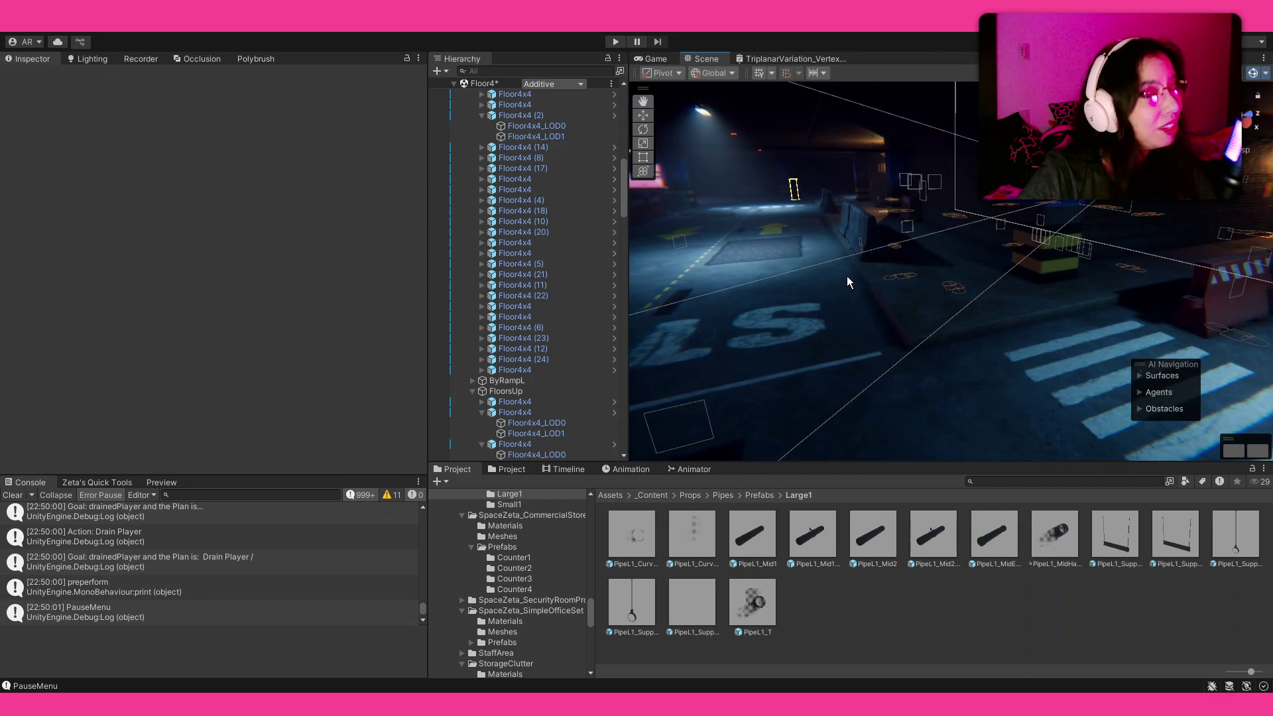
left_click_drag(814, 379, 793, 383)
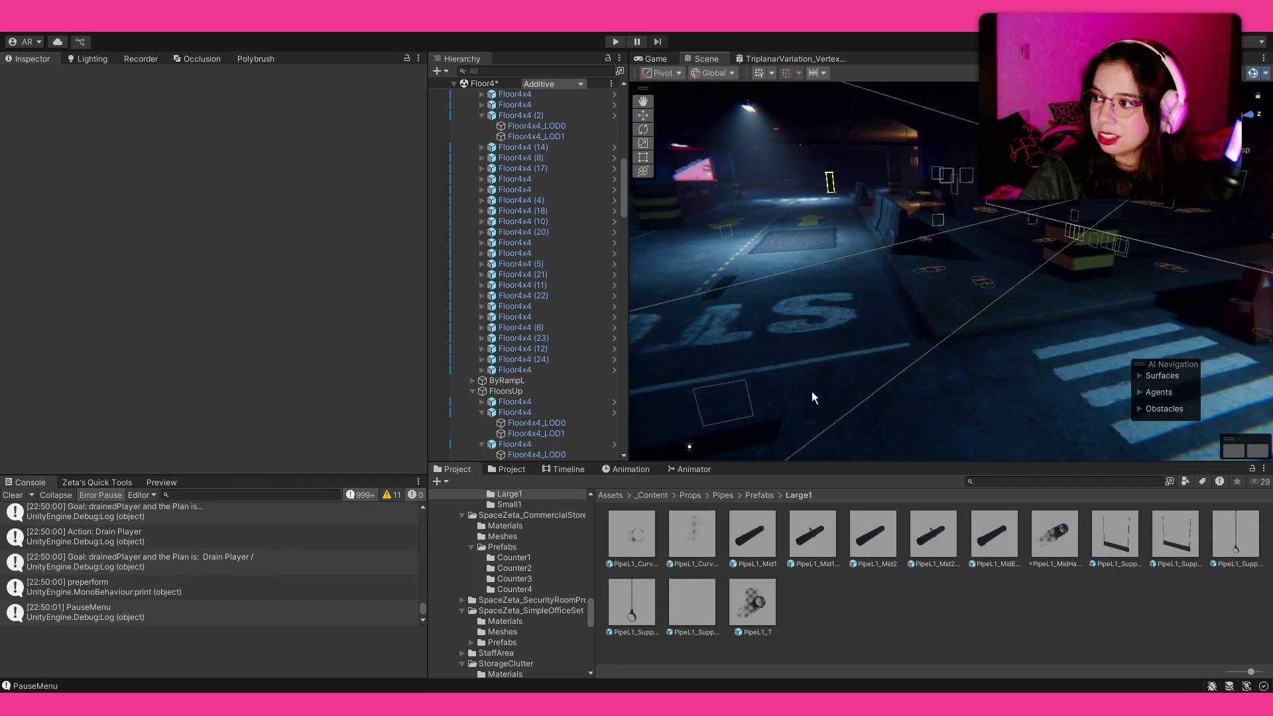
left_click_drag(811, 391, 807, 381)
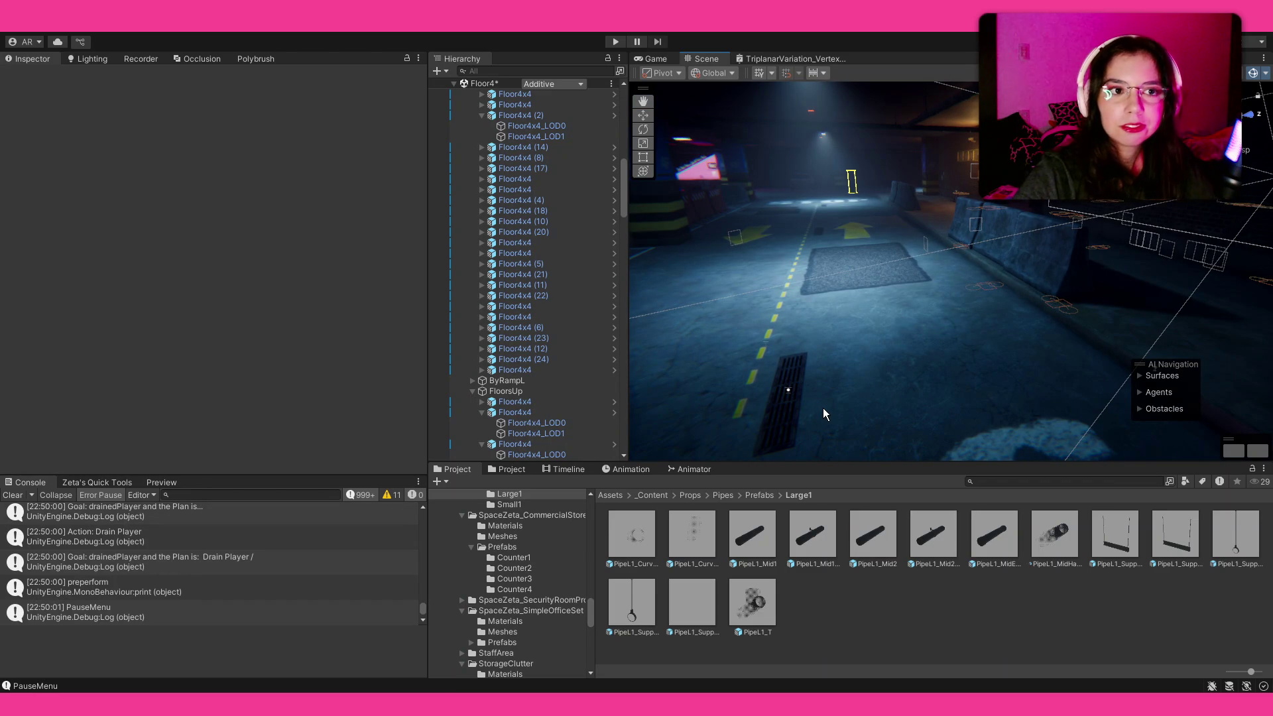
Save the Floor4 scene with Ctrl+S, then turn the view up the corridor
key("ctrl+s")
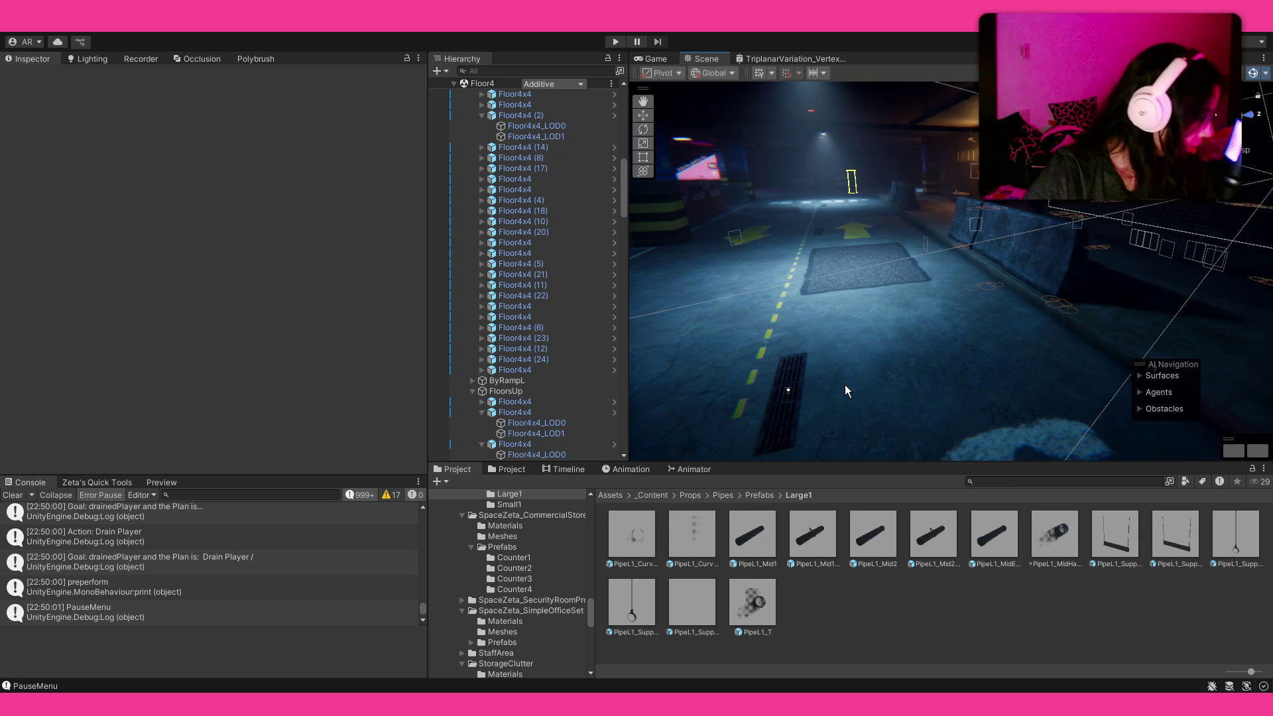
mouse_move(844, 384)
left_mouse_down()
mouse_move(869, 186)
mouse_move(770, 242)
mouse_move(832, 175)
mouse_move(655, 173)
mouse_move(392, 212)
mouse_move(460, 232)
left_mouse_up()
scroll(474, 152, "up", 5)
Collapse Floor4 in the Hierarchy and view Player's components down to Crouch and Shoo Enemy modules
scroll(474, 152, "up", 7)
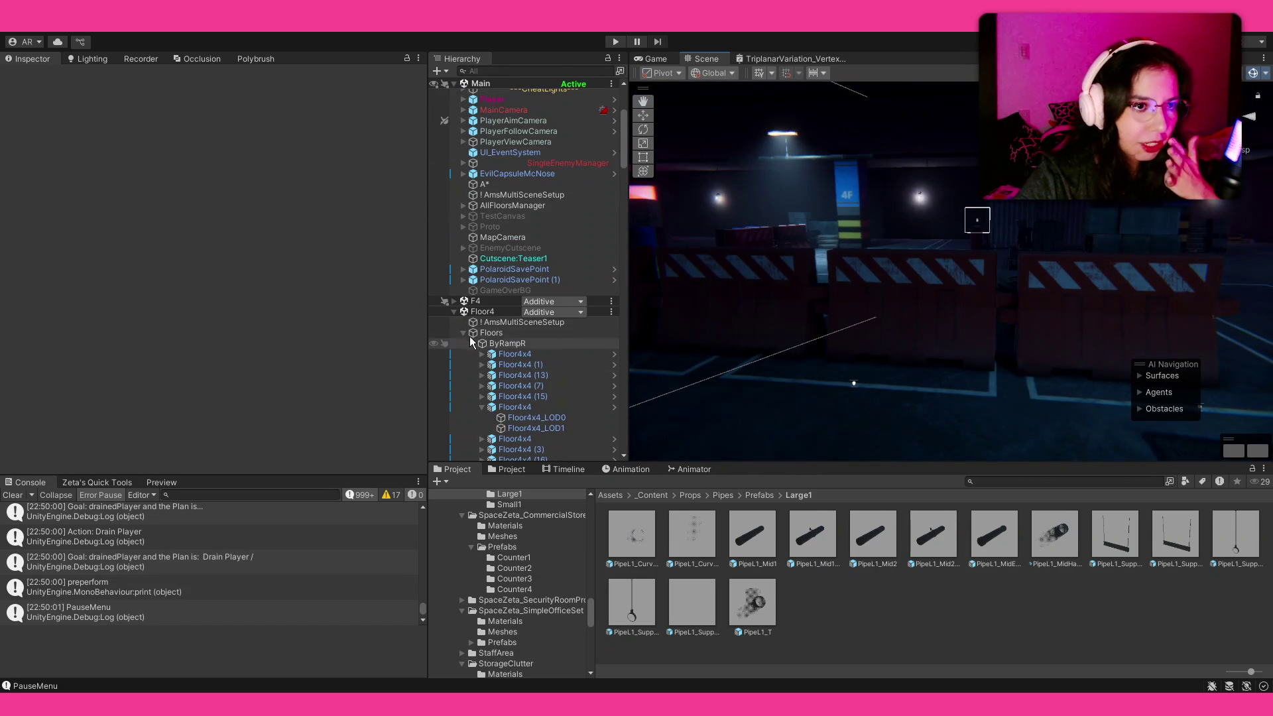
left_click(453, 312)
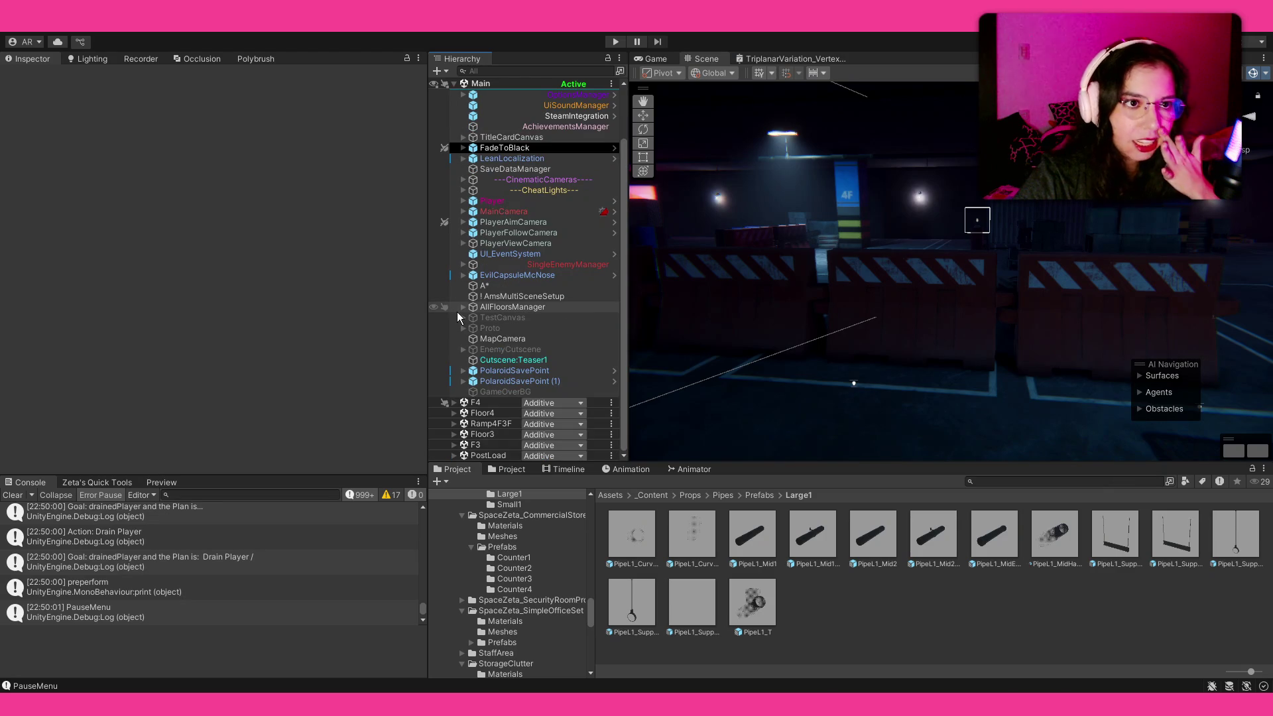
left_click(527, 200)
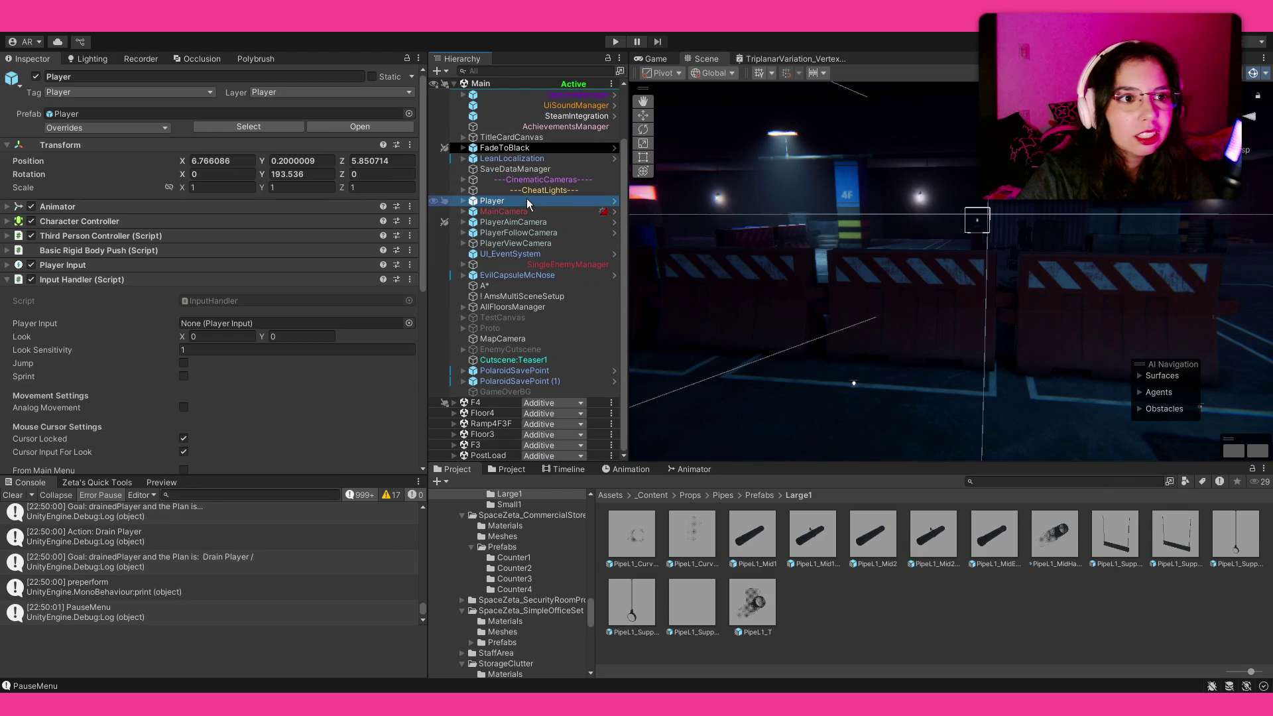
scroll(167, 391, "down", 5)
scroll(169, 390, "down", 10)
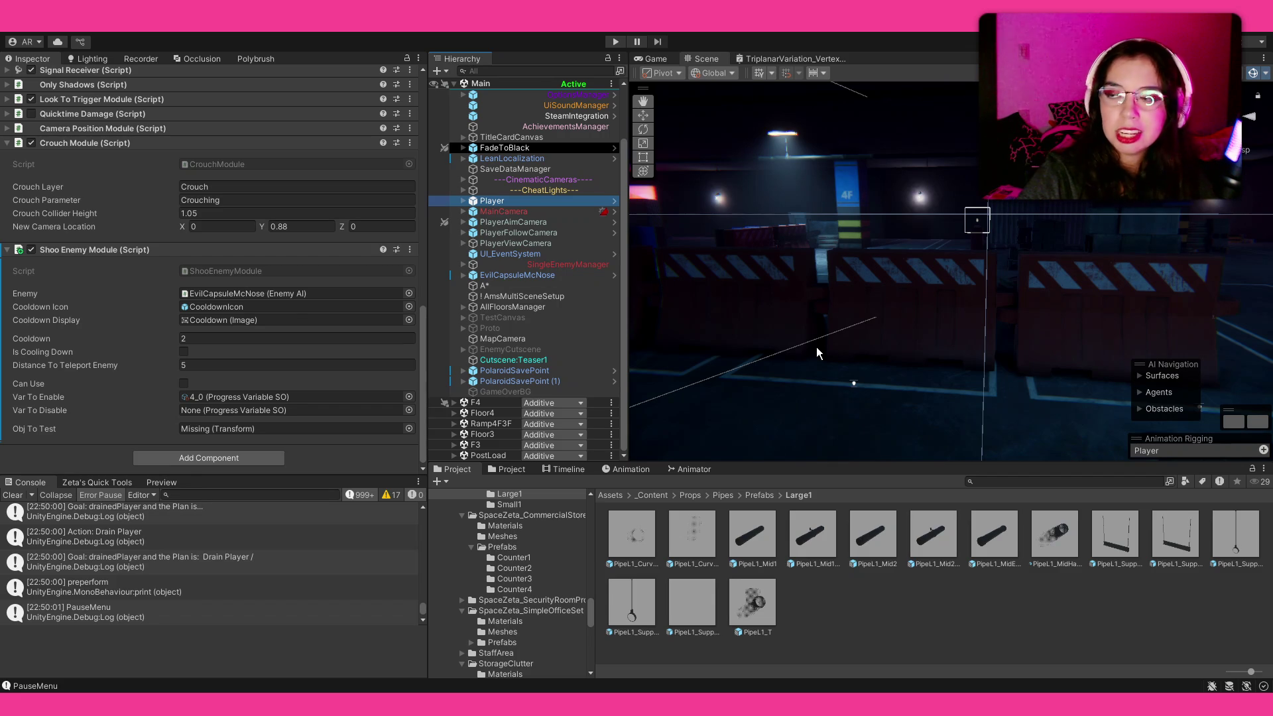
left_click_drag(877, 336, 718, 422)
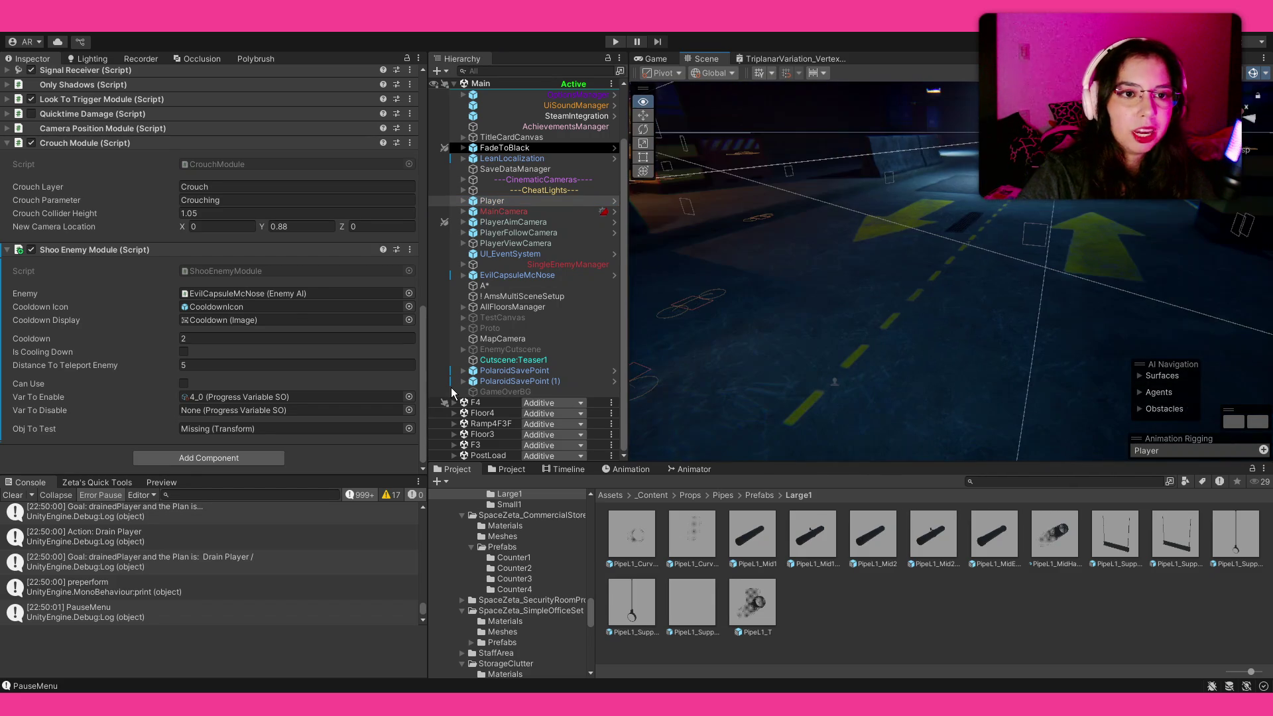
Orbit down to the cracked asphalt floor and select a Floor4x4 tile
mouse_move(1004, 294)
left_mouse_down()
mouse_move(945, 305)
mouse_move(514, 289)
mouse_move(618, 326)
mouse_move(917, 372)
mouse_move(1040, 282)
mouse_move(906, 301)
mouse_move(910, 327)
mouse_move(913, 312)
left_mouse_up()
left_click(916, 372)
Select the tile's Floor4x4_LOD0 mesh, frame the outlined tile, then clear the selection
left_click(913, 313)
mouse_move(805, 300)
left_mouse_down()
mouse_move(814, 275)
mouse_move(866, 348)
left_mouse_up()
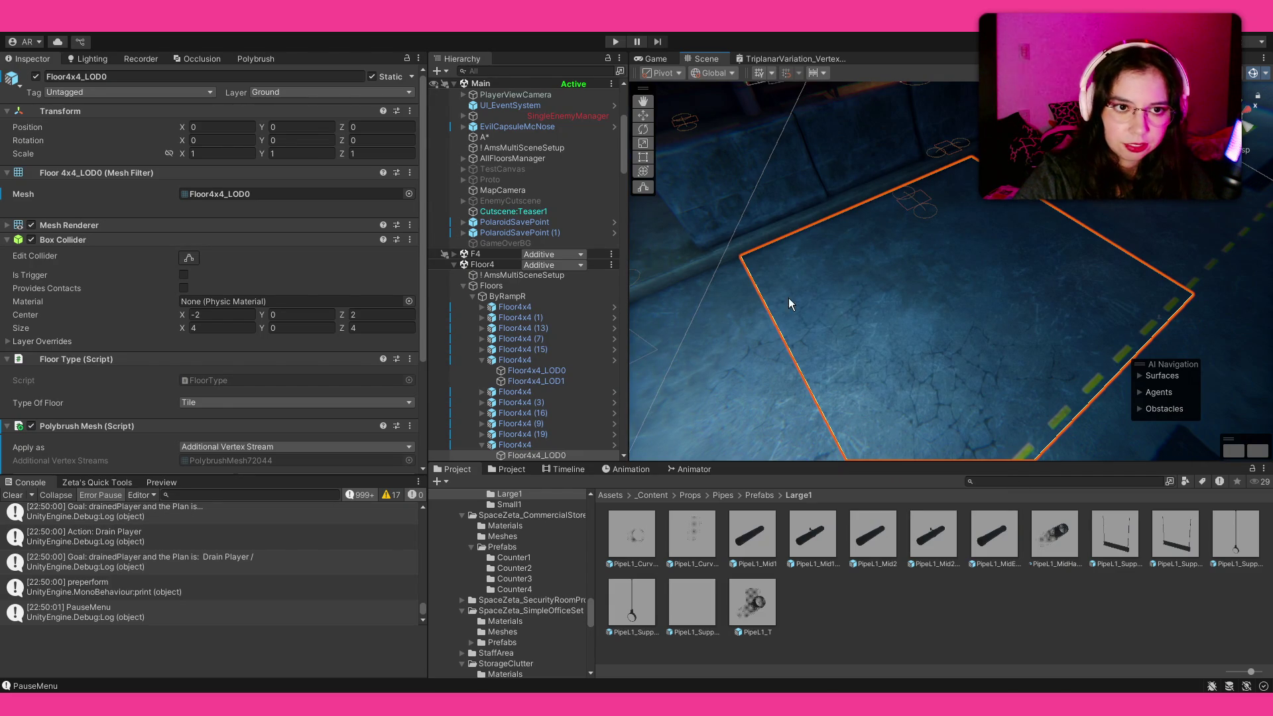
left_click_drag(907, 368, 924, 325)
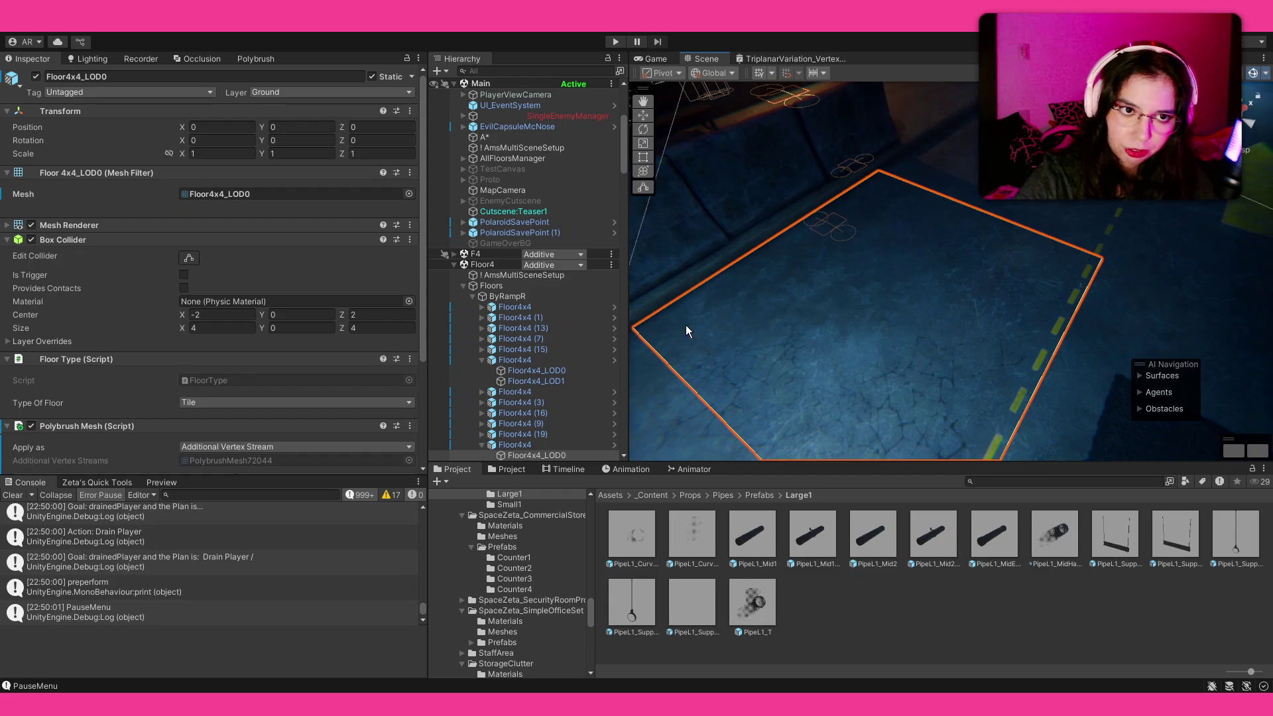
left_click_drag(887, 289, 822, 198)
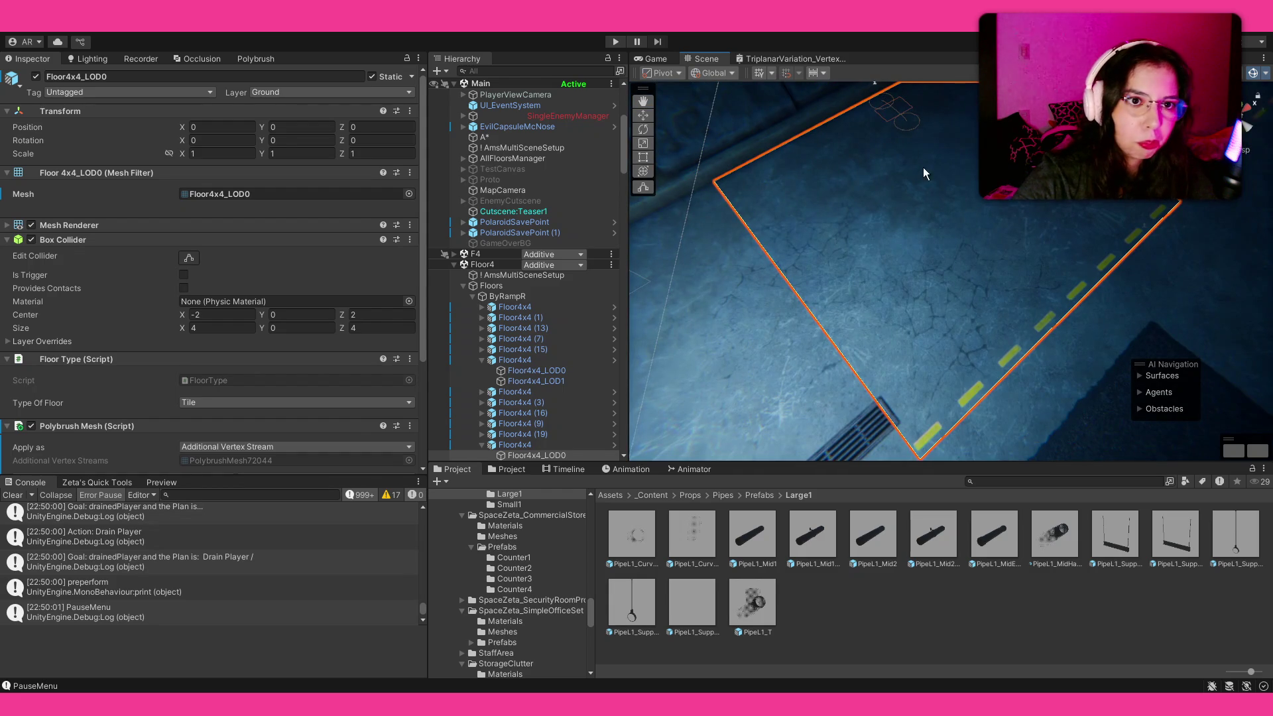
left_click_drag(847, 342, 795, 312)
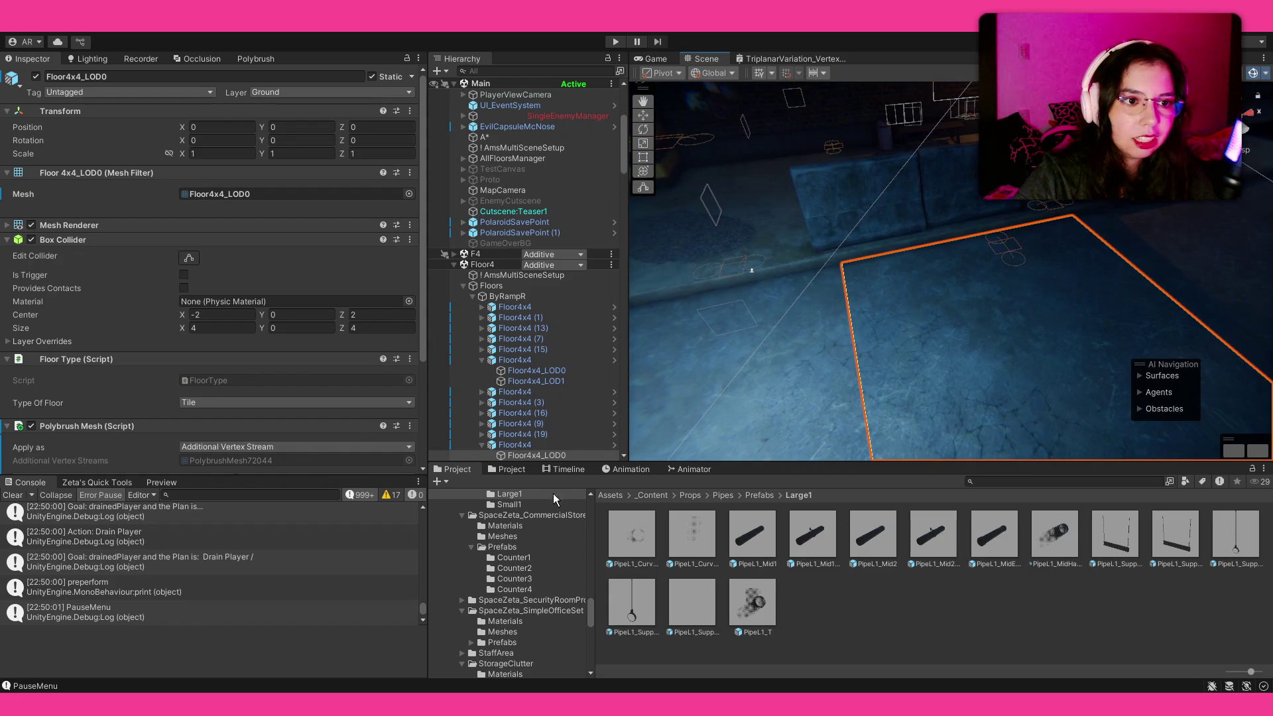
scroll(527, 423, "down", 3)
left_click(820, 440)
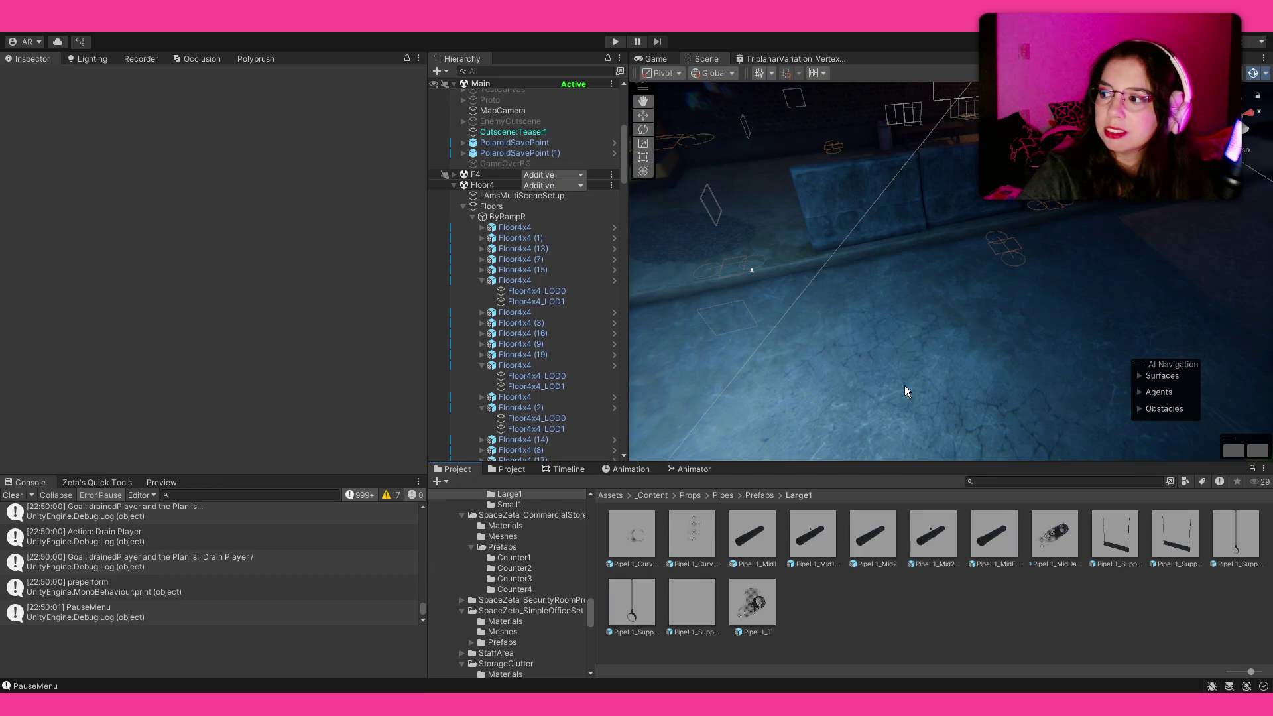
Reselect a tile's Floor4x4_LOD0 and scroll to its Polybrush Mesh and M_Asphalt1 material
left_click_drag(933, 351, 995, 343)
left_click(996, 341)
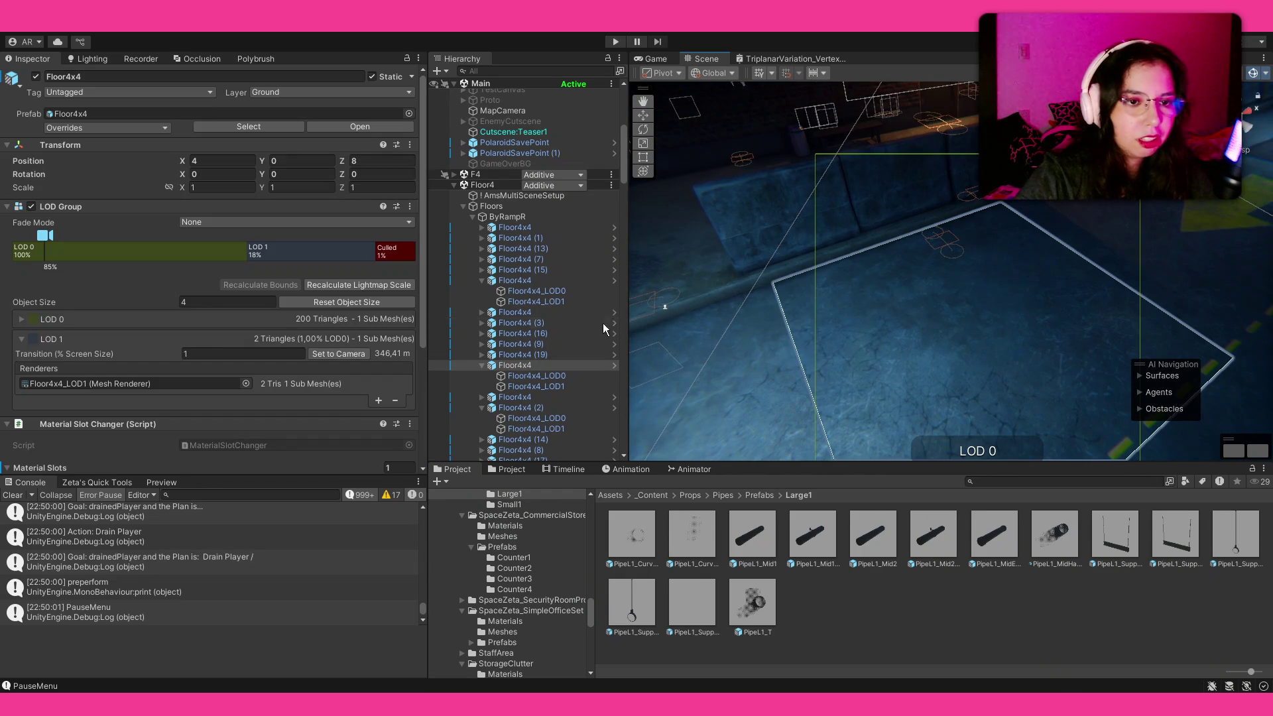
scroll(279, 349, "down", 4)
left_click(873, 339)
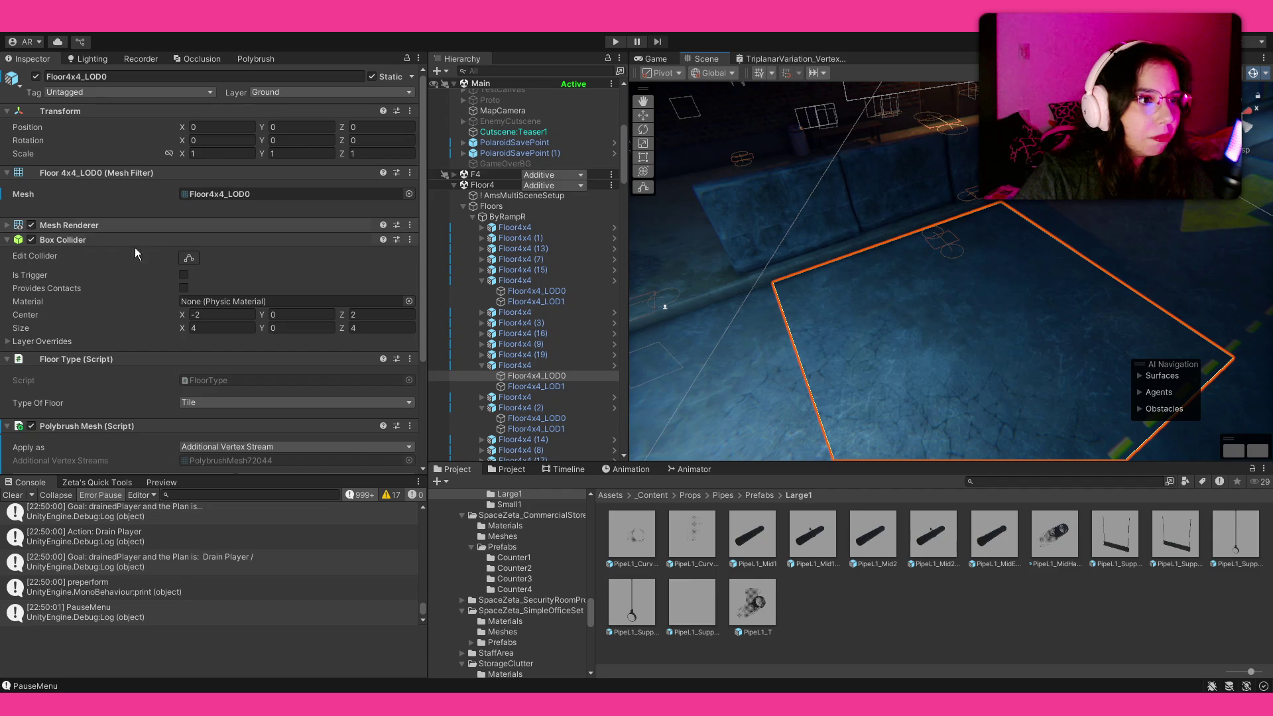
scroll(92, 233, "down", 4)
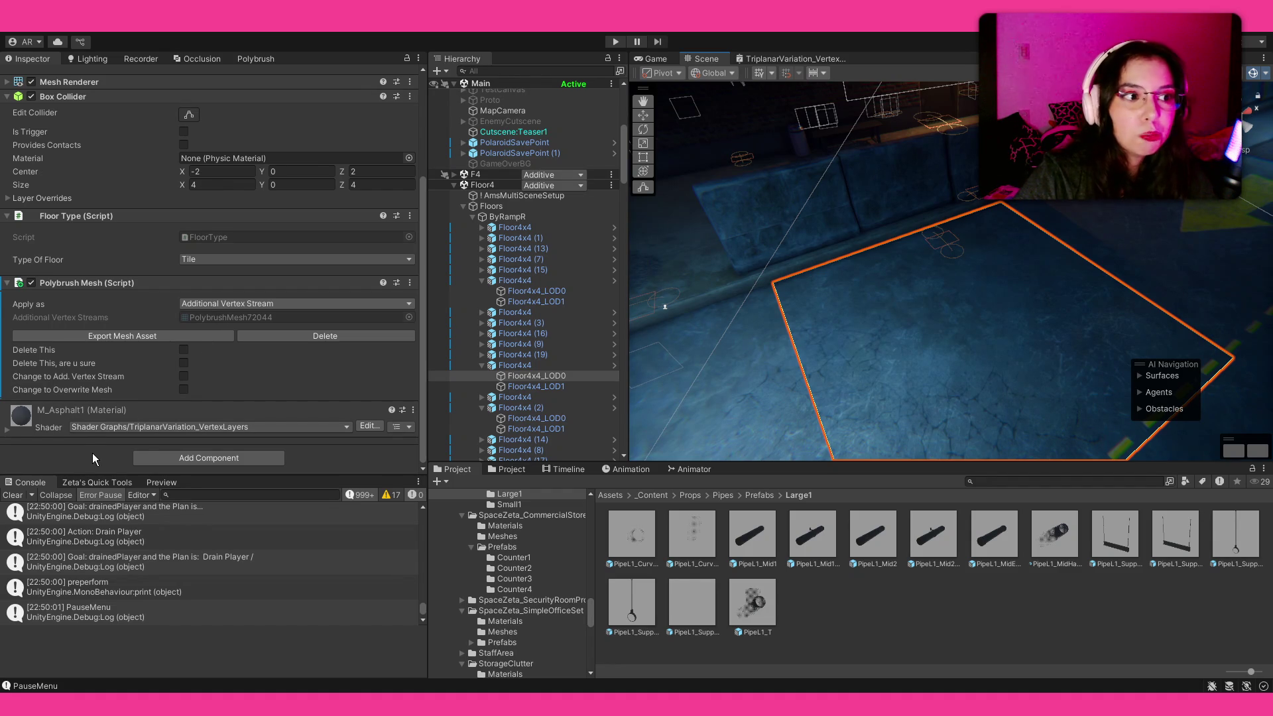
Set Polybrush Mesh 'Apply as' to Overwrite Mesh, then undo back to Additional Vertex Stream
mouse_move(715, 317)
left_mouse_down()
mouse_move(704, 290)
mouse_move(726, 292)
left_mouse_up()
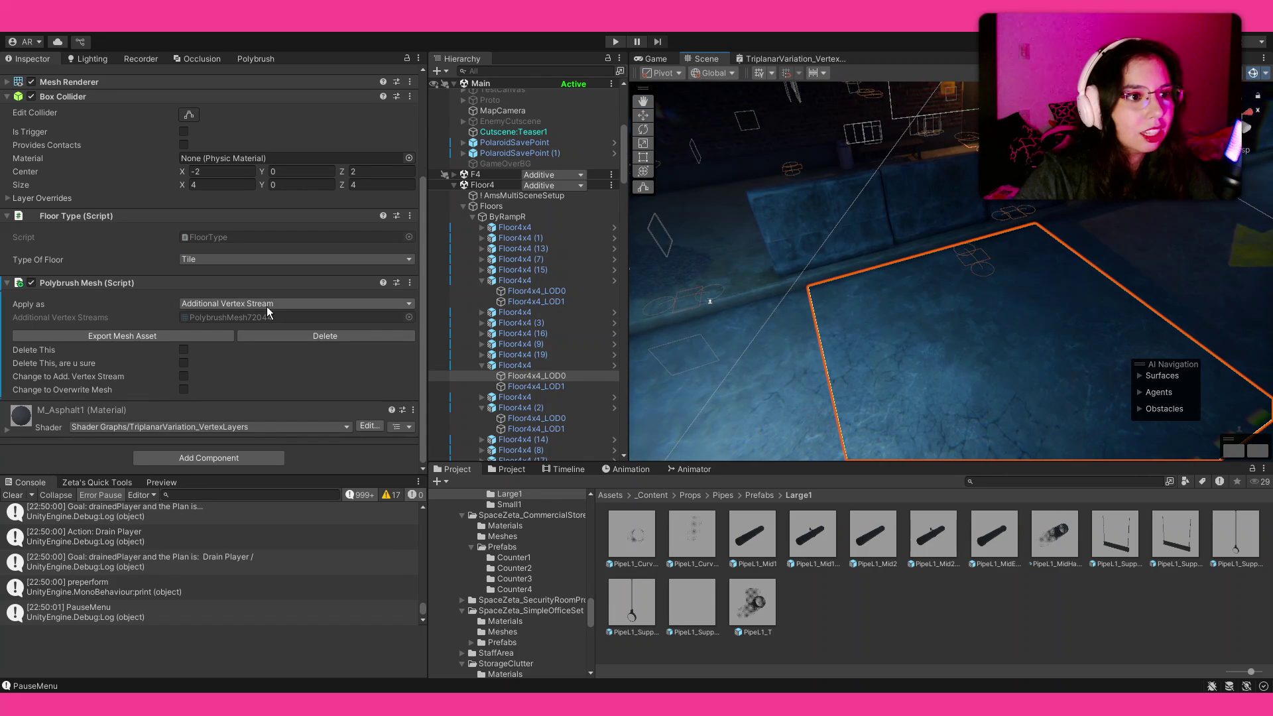
scroll(185, 318, "up", 3)
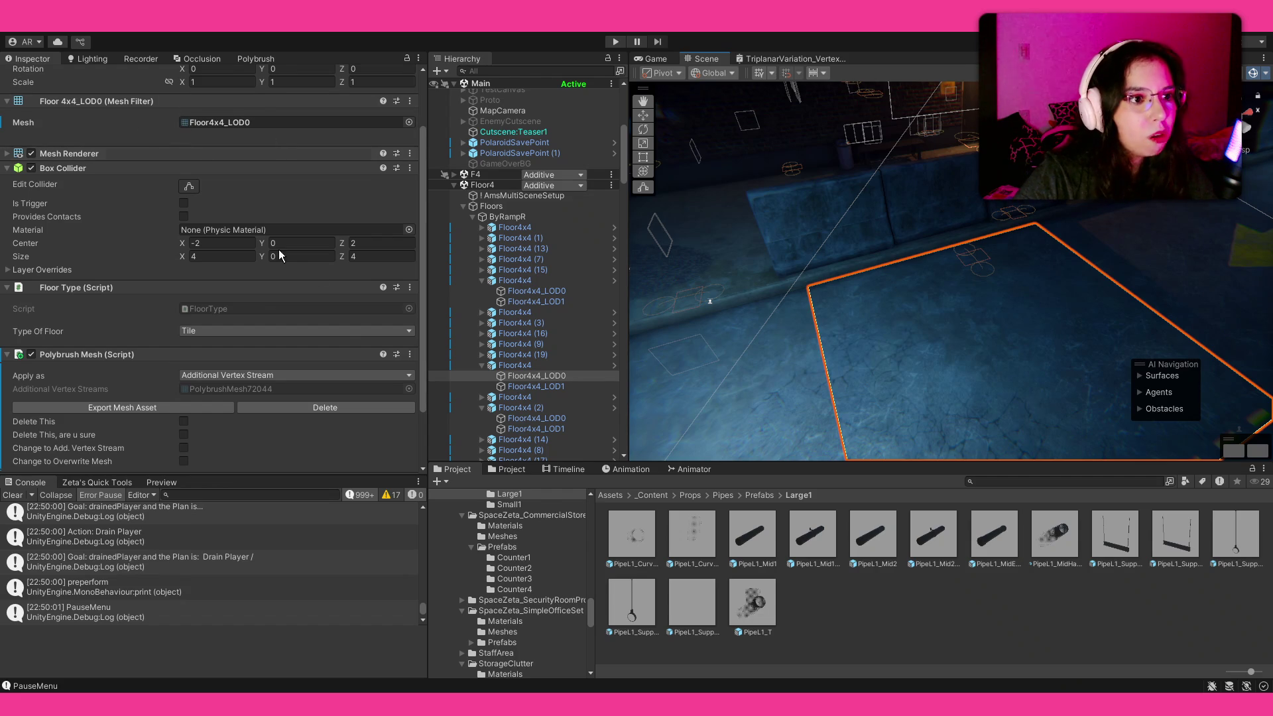
left_click(263, 373)
left_click(255, 398)
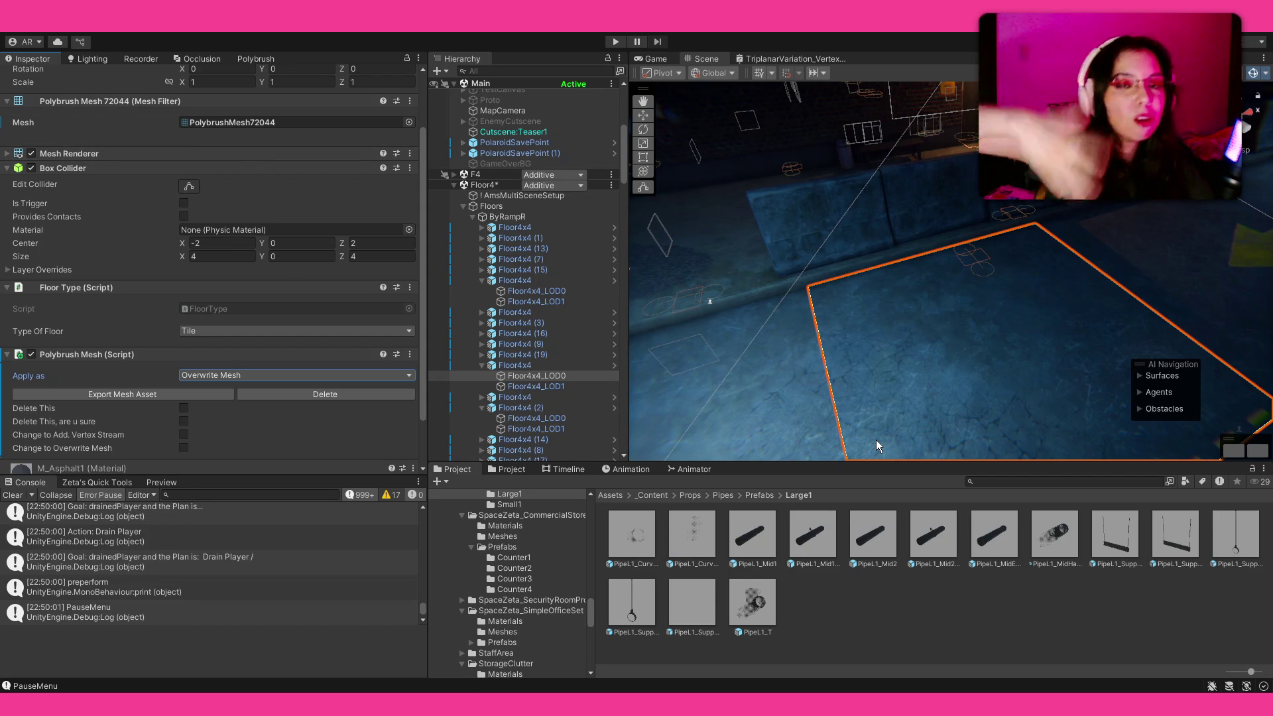
key("ctrl+z")
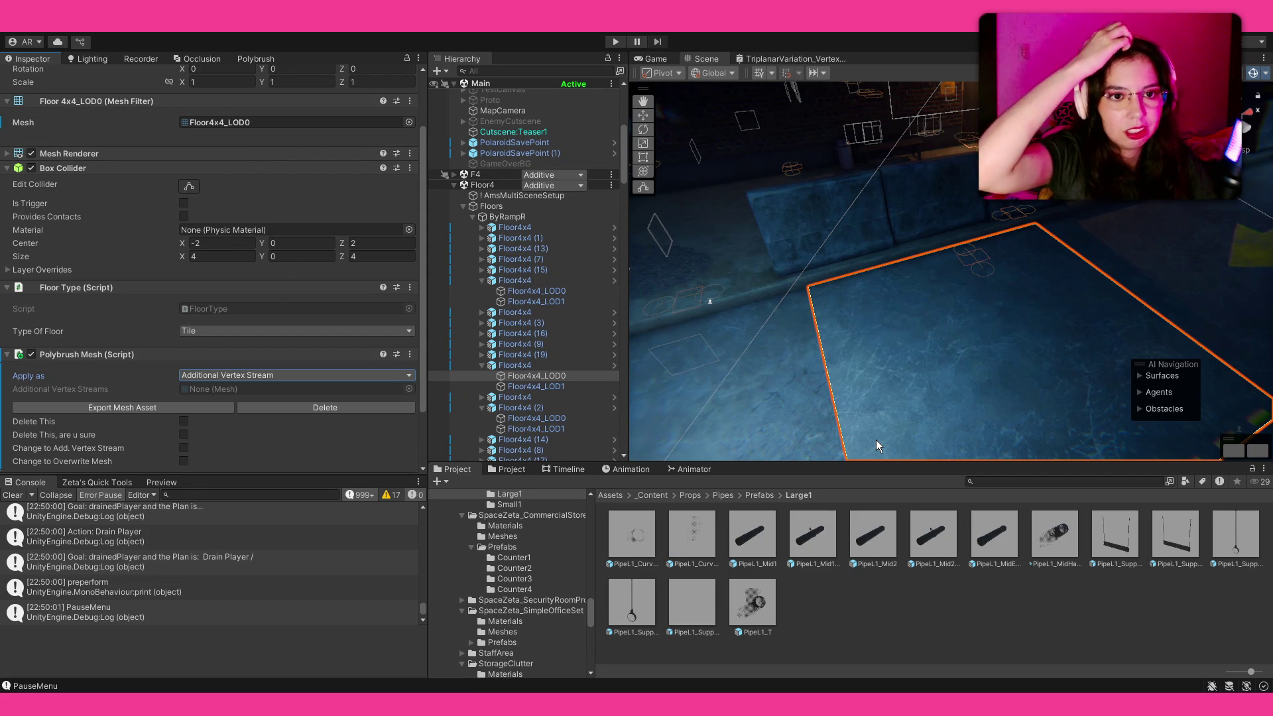
Deselect and reselect the Floor4x4 tile down to its Floor4x4_LOD0 child mesh
left_click(901, 389)
mouse_move(900, 389)
left_mouse_down()
mouse_move(1014, 405)
mouse_move(893, 415)
left_mouse_up()
left_click(893, 415)
left_click(893, 416)
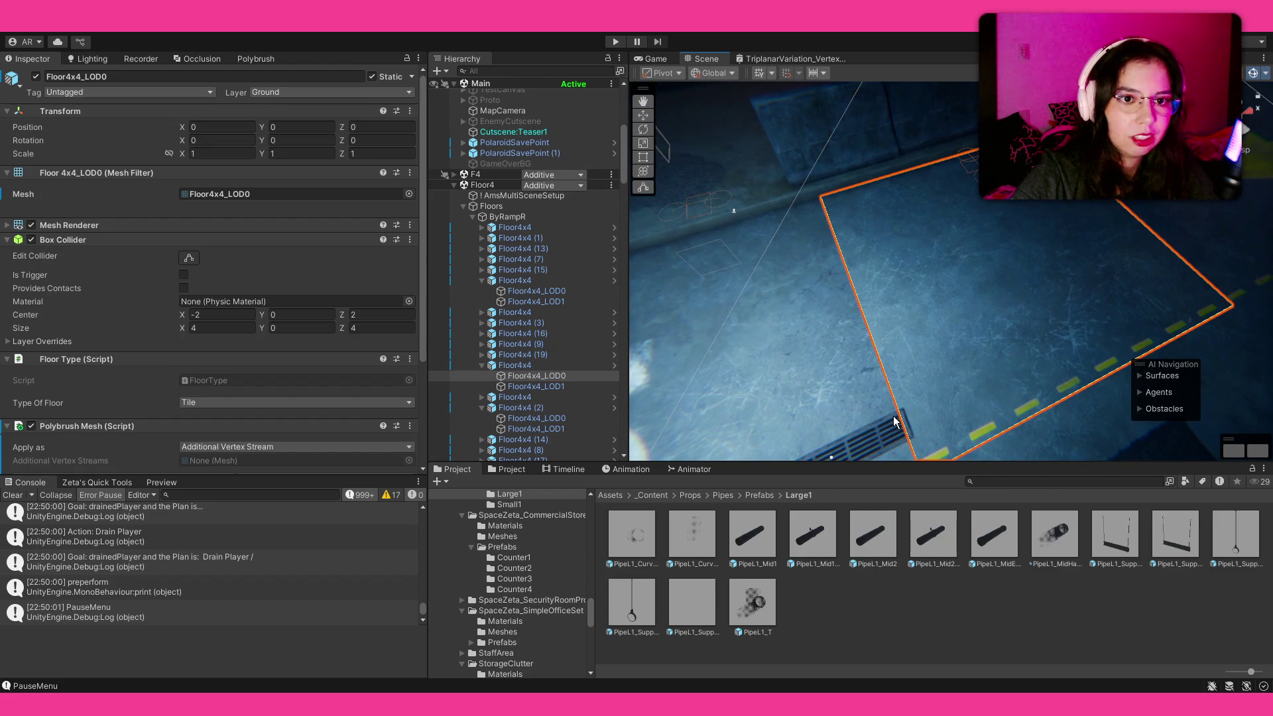
Deselect the tile and fly the view toward the STOP lettering beside the drain grate
left_click(895, 421)
mouse_move(895, 421)
left_mouse_down()
mouse_move(955, 389)
mouse_move(946, 369)
mouse_move(872, 376)
mouse_move(1134, 295)
left_mouse_up()
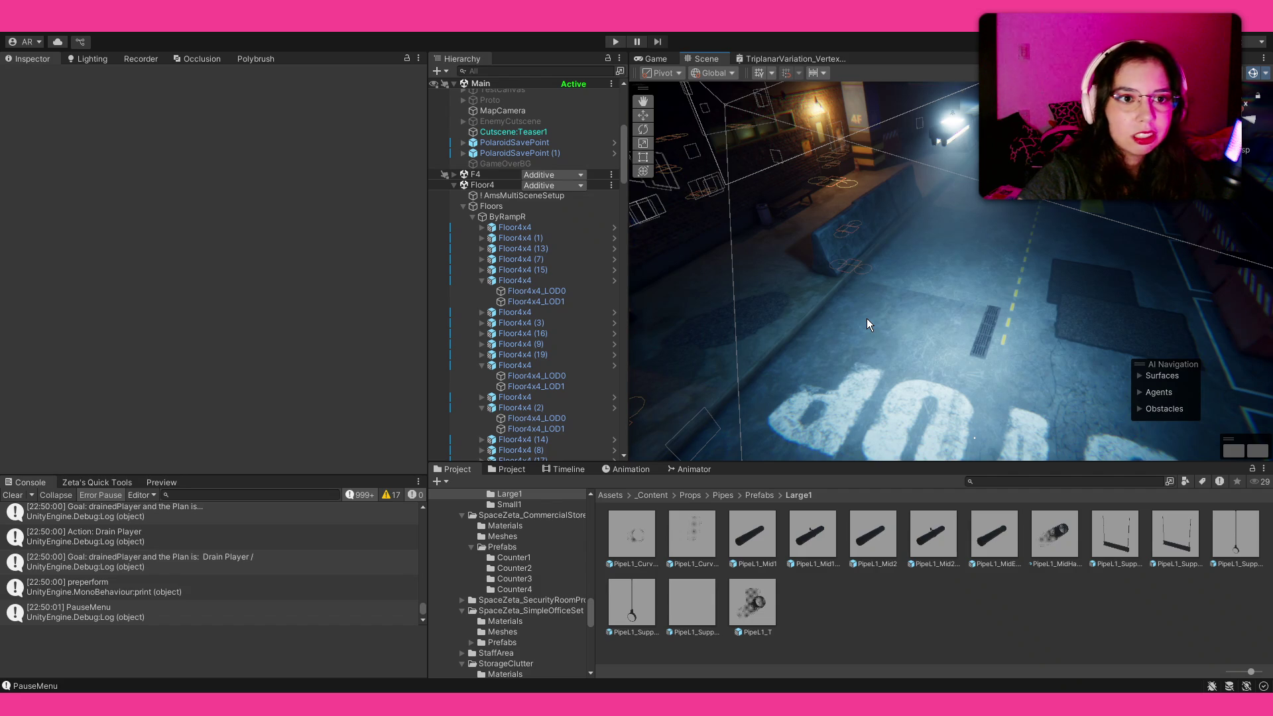
mouse_move(885, 320)
left_mouse_down()
mouse_move(894, 325)
mouse_move(834, 340)
left_mouse_up()
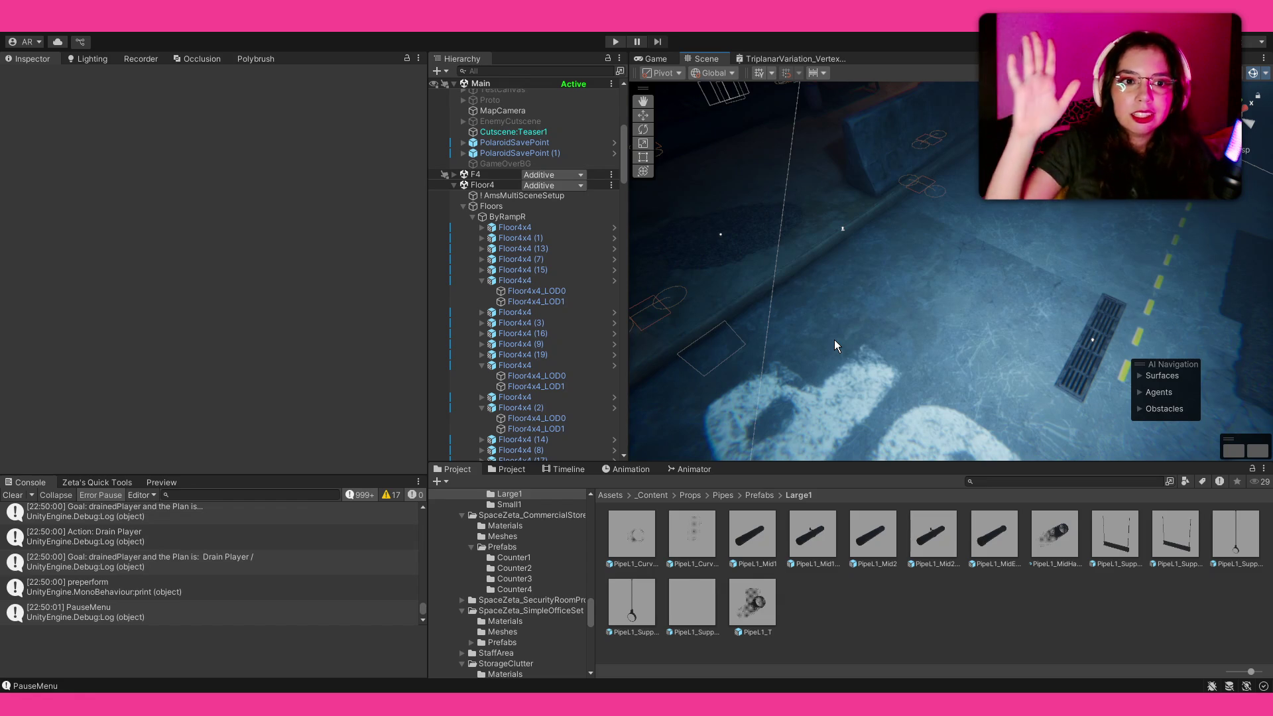
left_click_drag(877, 298, 717, 289)
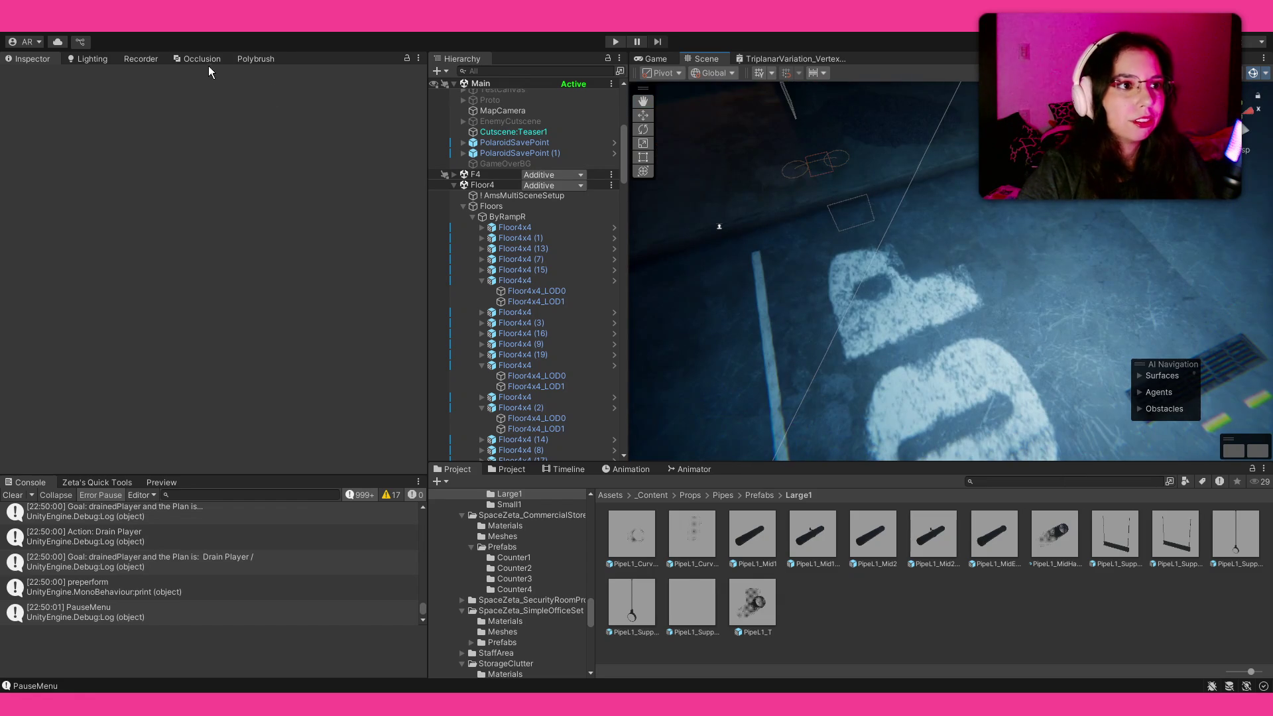
Activate Polybrush Paint Vertex Colors and brush a green stroke onto the floor beside STOP
left_click(255, 58)
left_click(236, 78)
mouse_move(972, 280)
left_mouse_down()
mouse_move(1015, 342)
mouse_move(966, 205)
left_mouse_up()
mouse_move(956, 303)
left_mouse_down()
mouse_move(872, 298)
mouse_move(833, 340)
mouse_move(993, 299)
left_mouse_up()
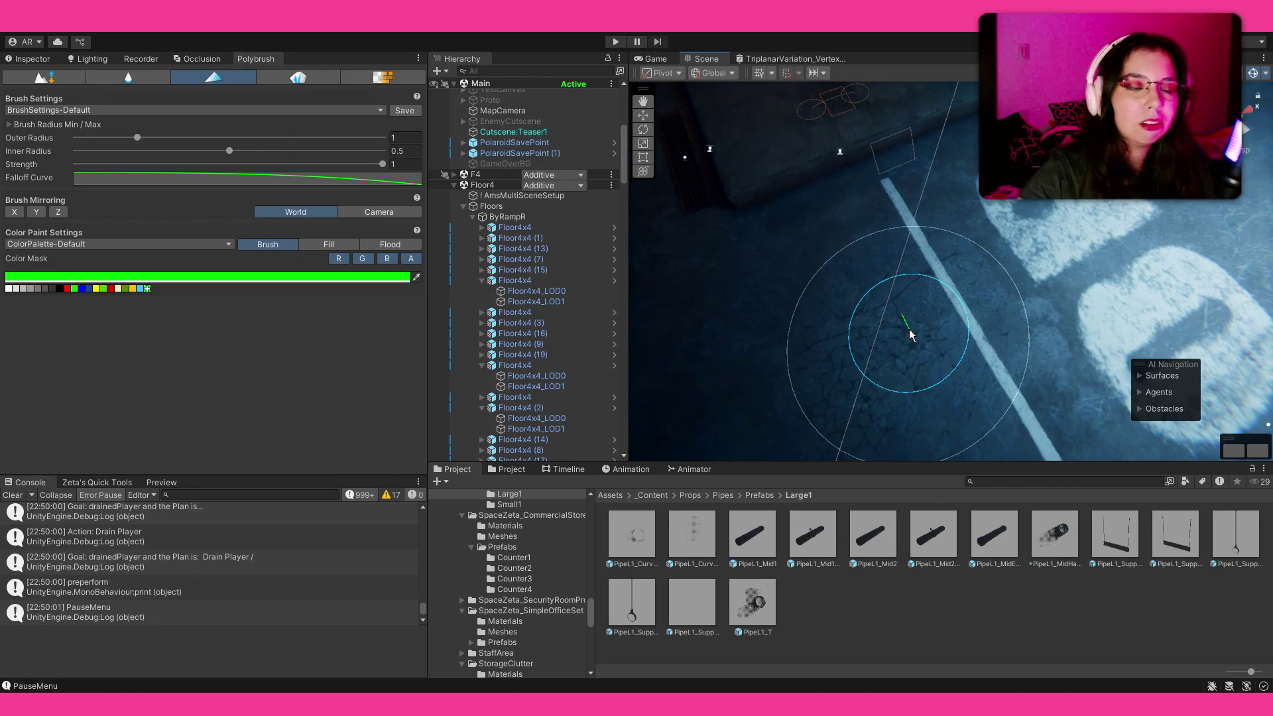
left_click_drag(909, 329, 1039, 272)
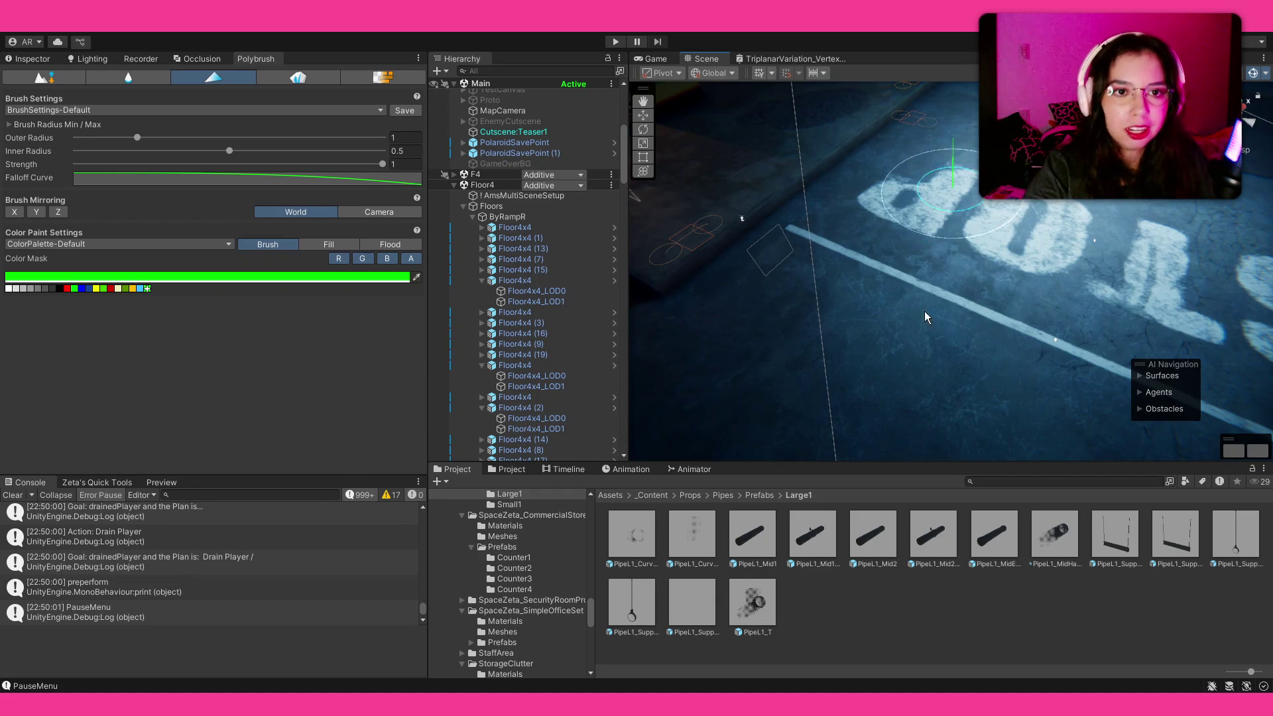
left_click_drag(987, 313, 856, 288)
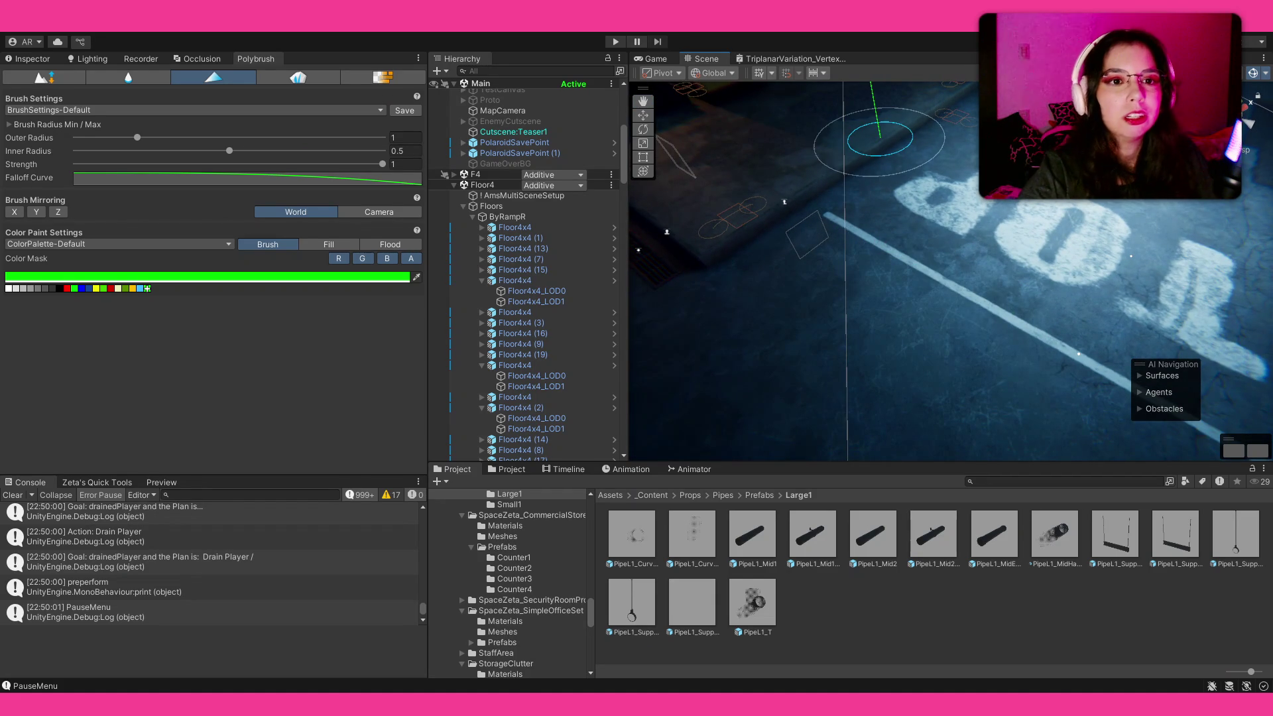
left_click_drag(908, 265, 982, 209)
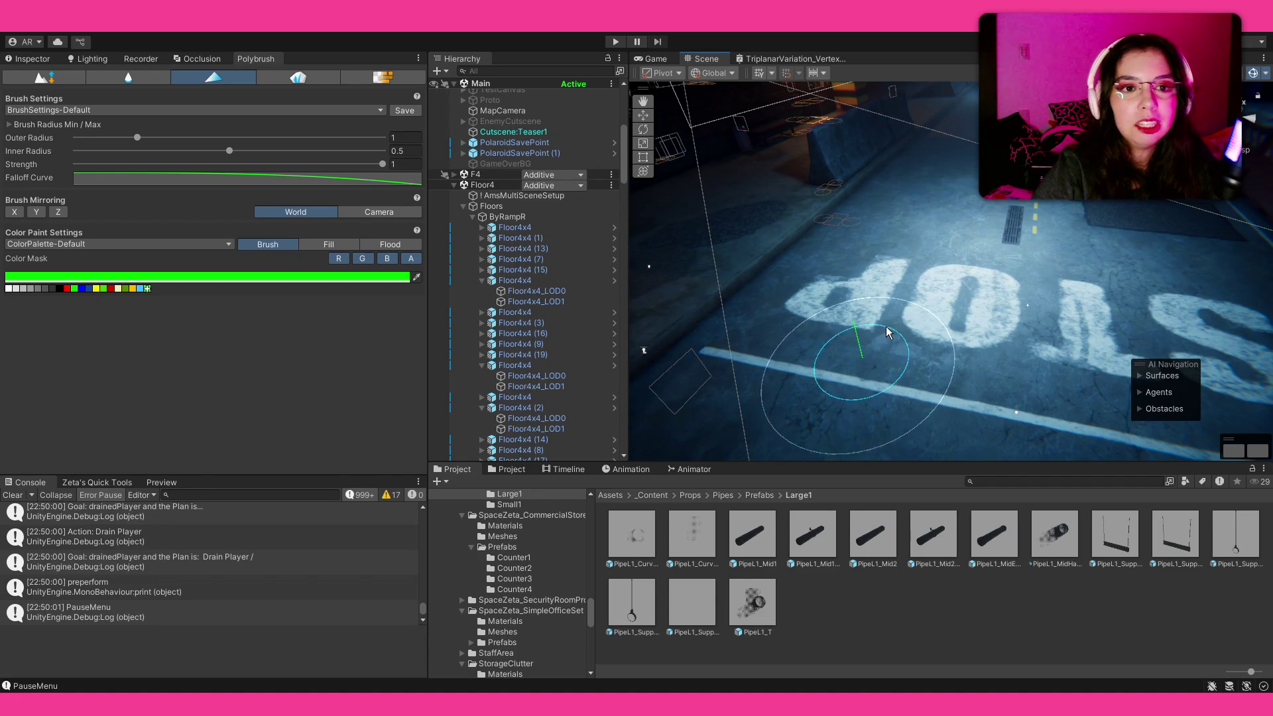
left_click(822, 191)
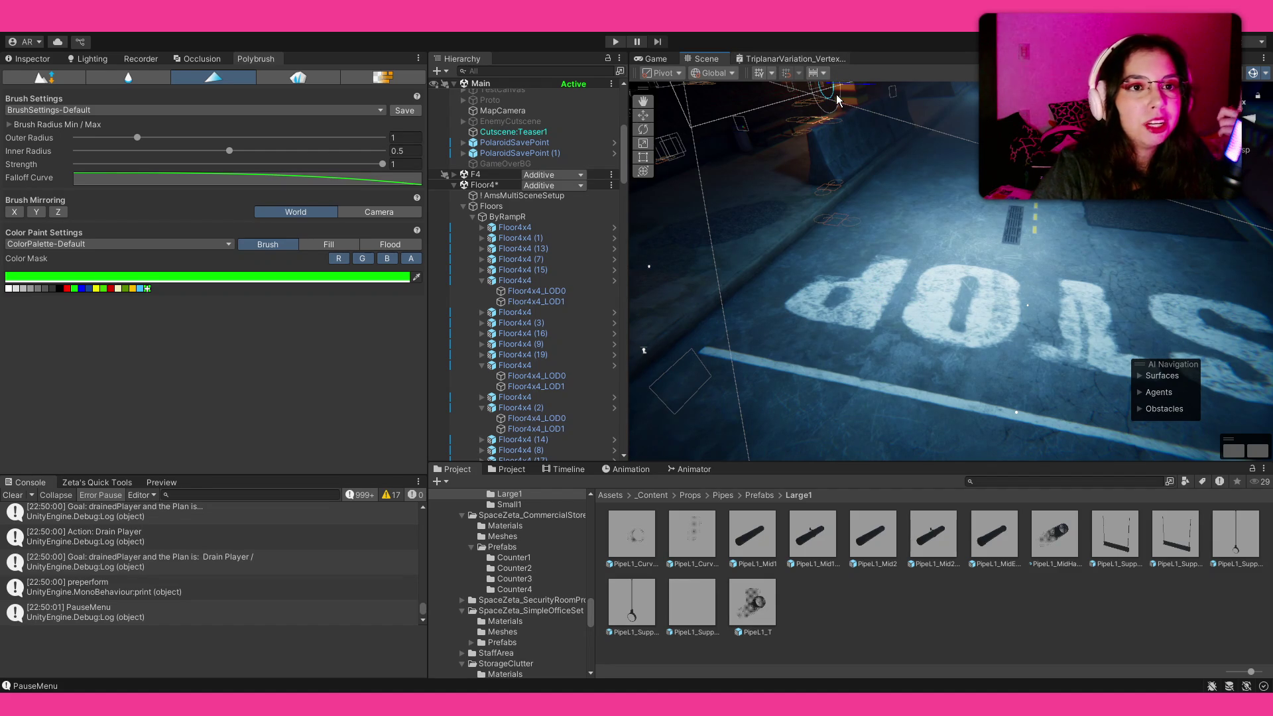
Pan and zoom the TriplanarVariation_VertexLayers graph to inspect the MASK texture nodes
scroll(861, 153, "up", 1)
mouse_move(830, 149)
left_mouse_down()
mouse_move(841, 277)
mouse_move(865, 298)
left_mouse_up()
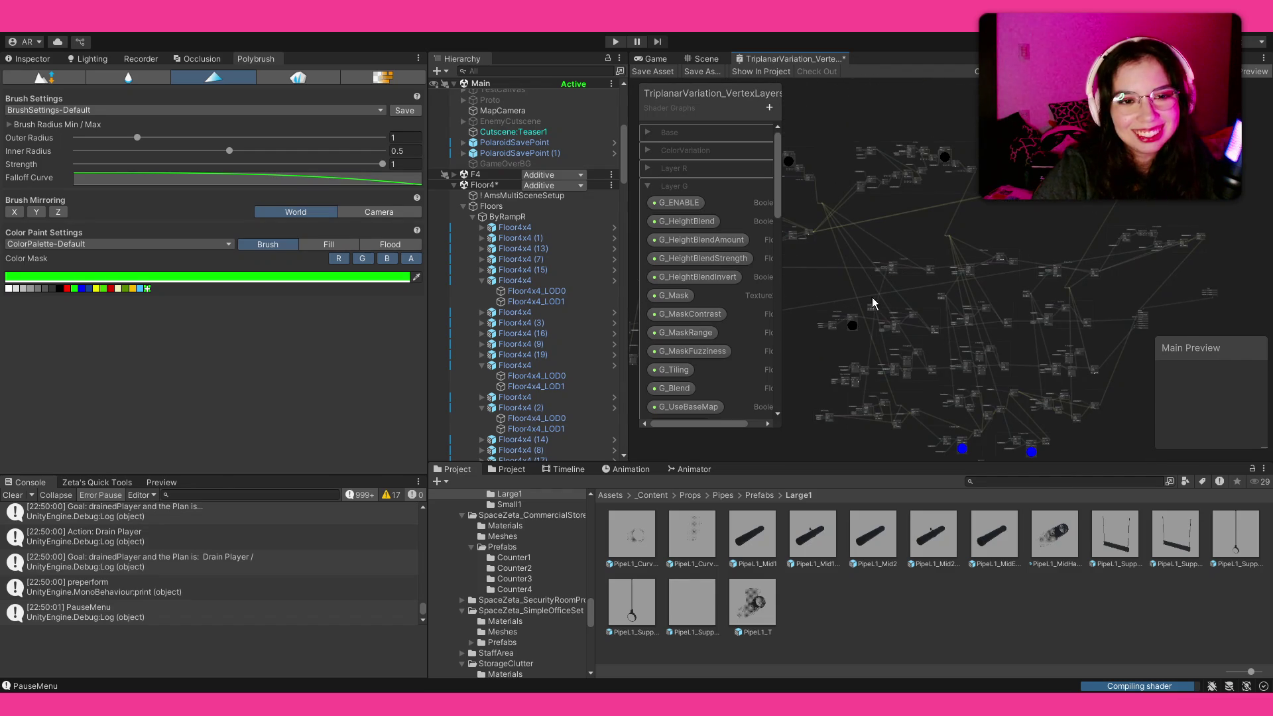
left_click_drag(879, 246, 946, 321)
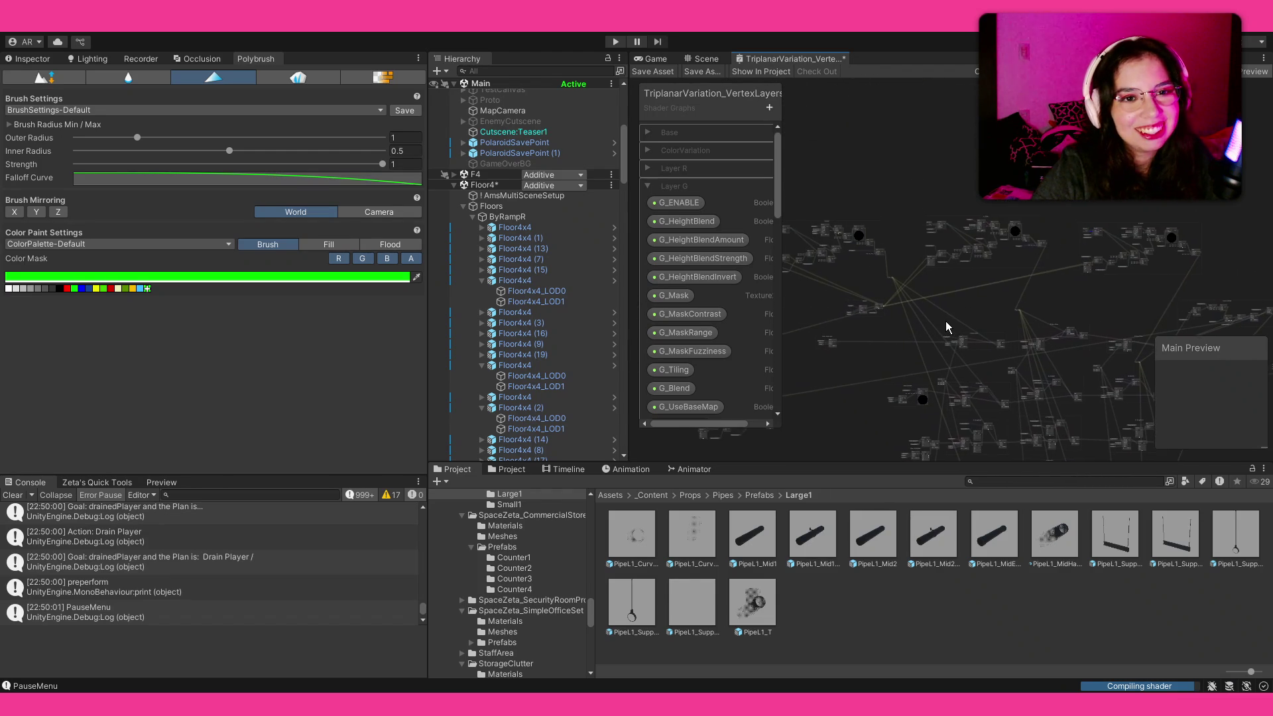
scroll(925, 220, "up", 5)
scroll(929, 221, "up", 2)
left_click_drag(928, 222, 599, 162)
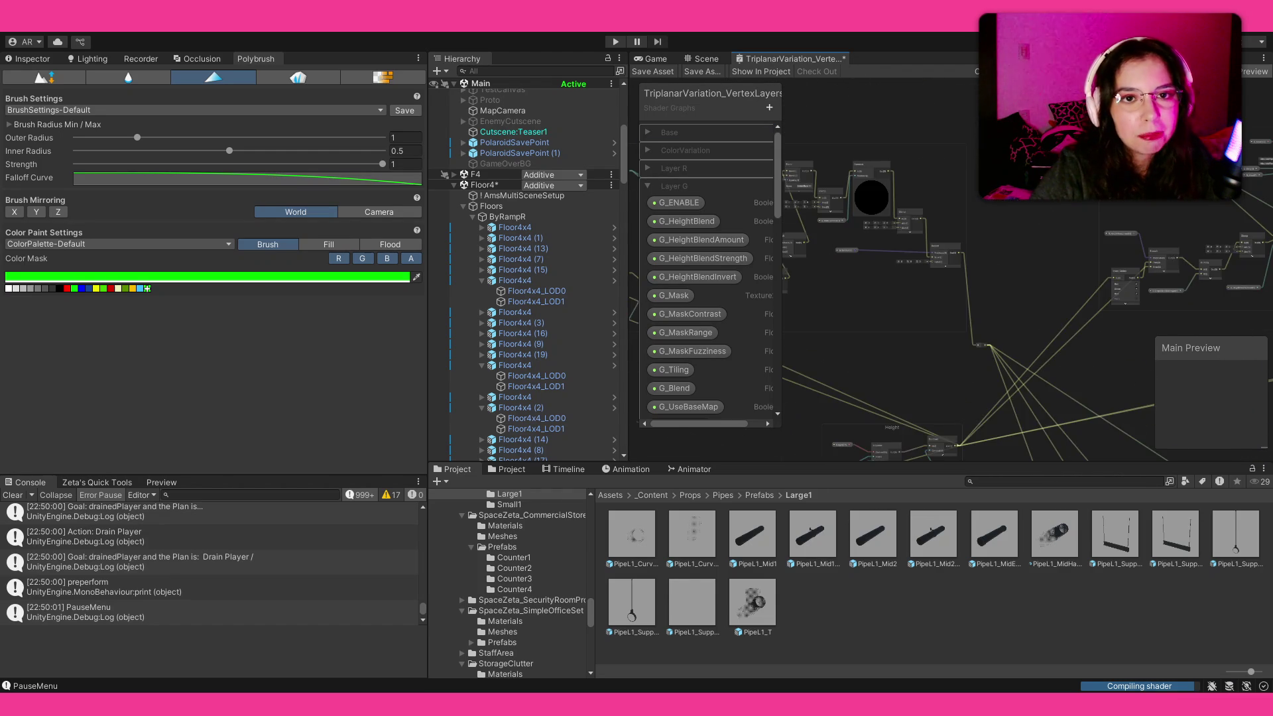
scroll(844, 189, "up", 4)
scroll(952, 221, "down", 10)
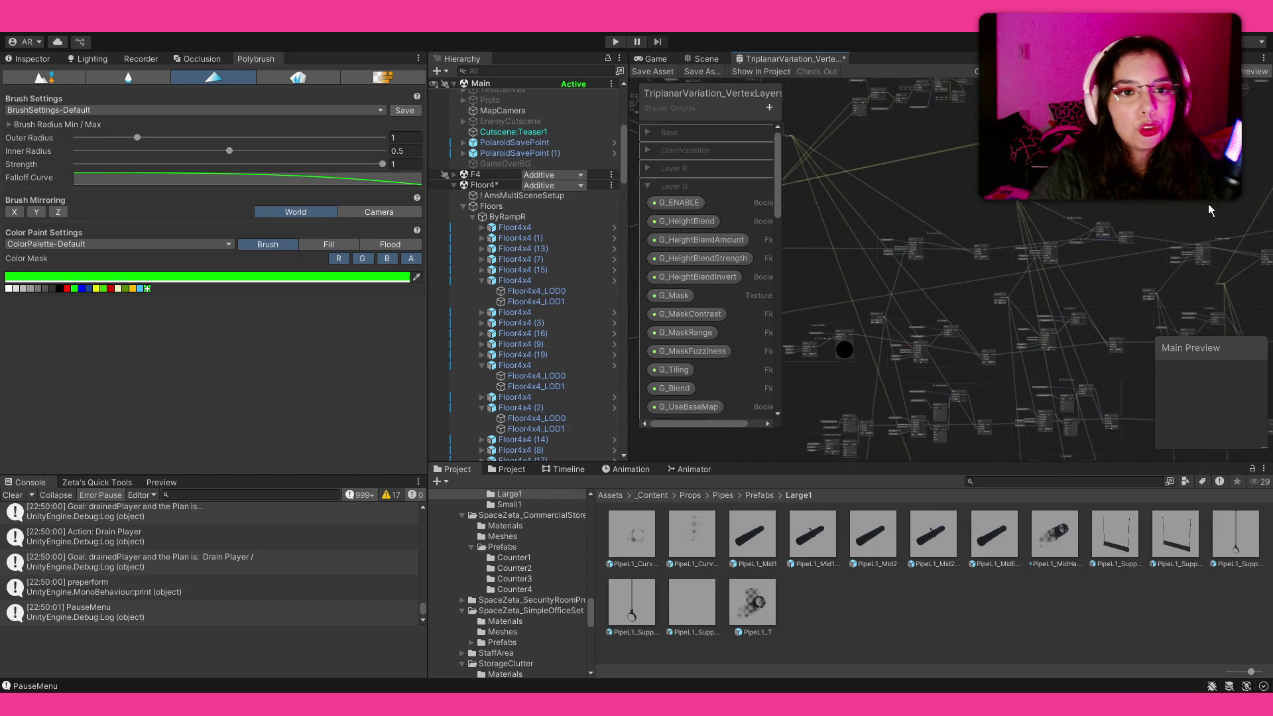
scroll(896, 249, "up", 10)
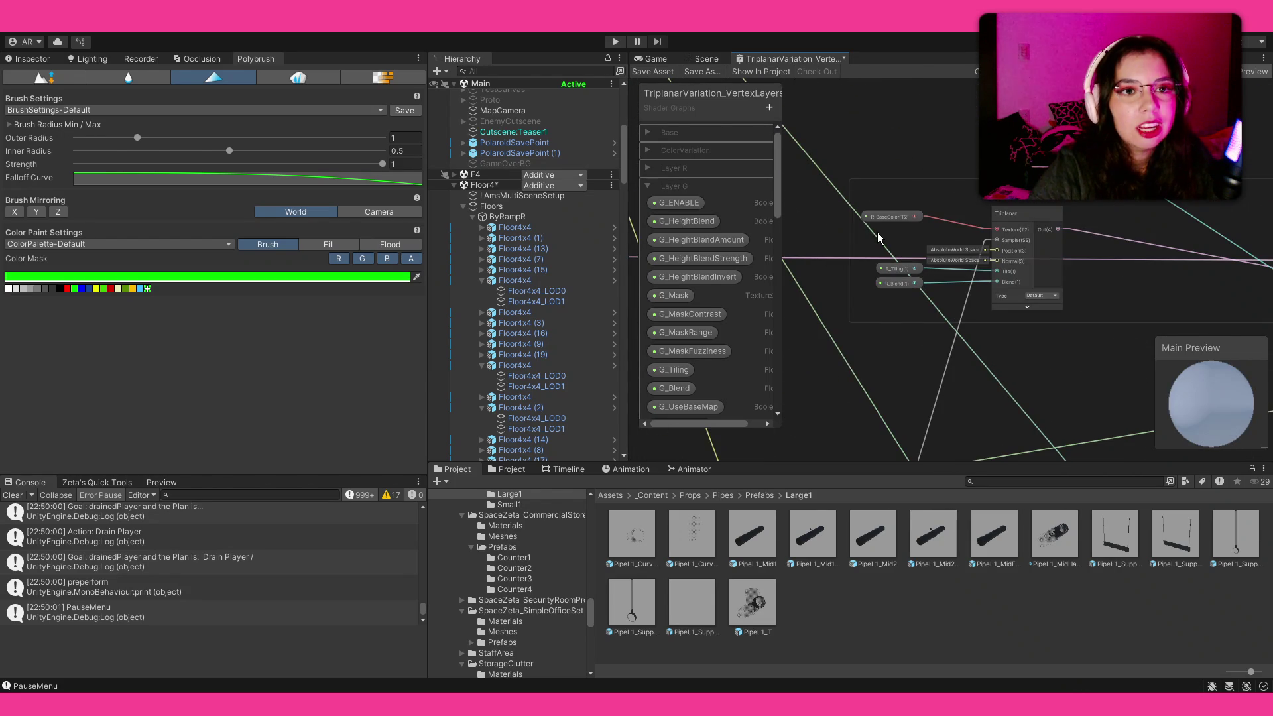
Inspect the Blend node, G_ inputs and Triplanar node, then check the Game view and return to Scene
left_click_drag(1113, 209, 780, 198)
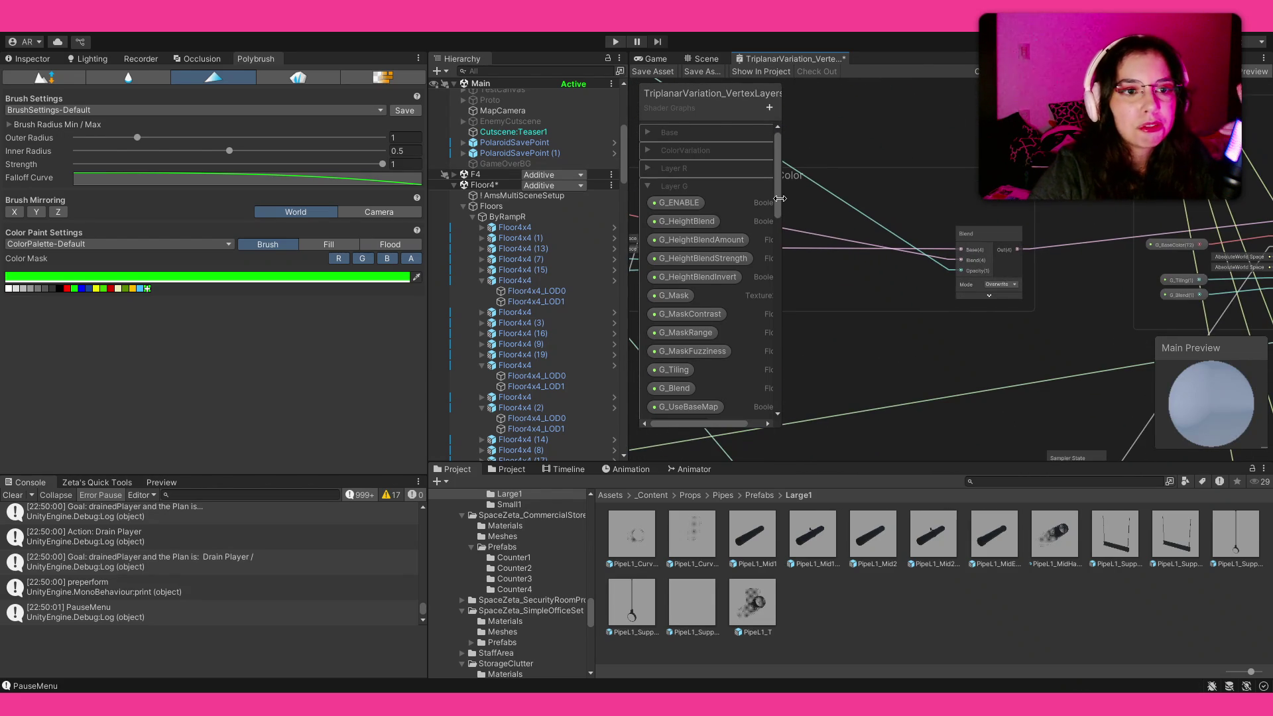
scroll(999, 213, "down", 10)
scroll(917, 250, "up", 10)
scroll(1131, 220, "down", 5)
left_click_drag(1123, 237, 970, 212)
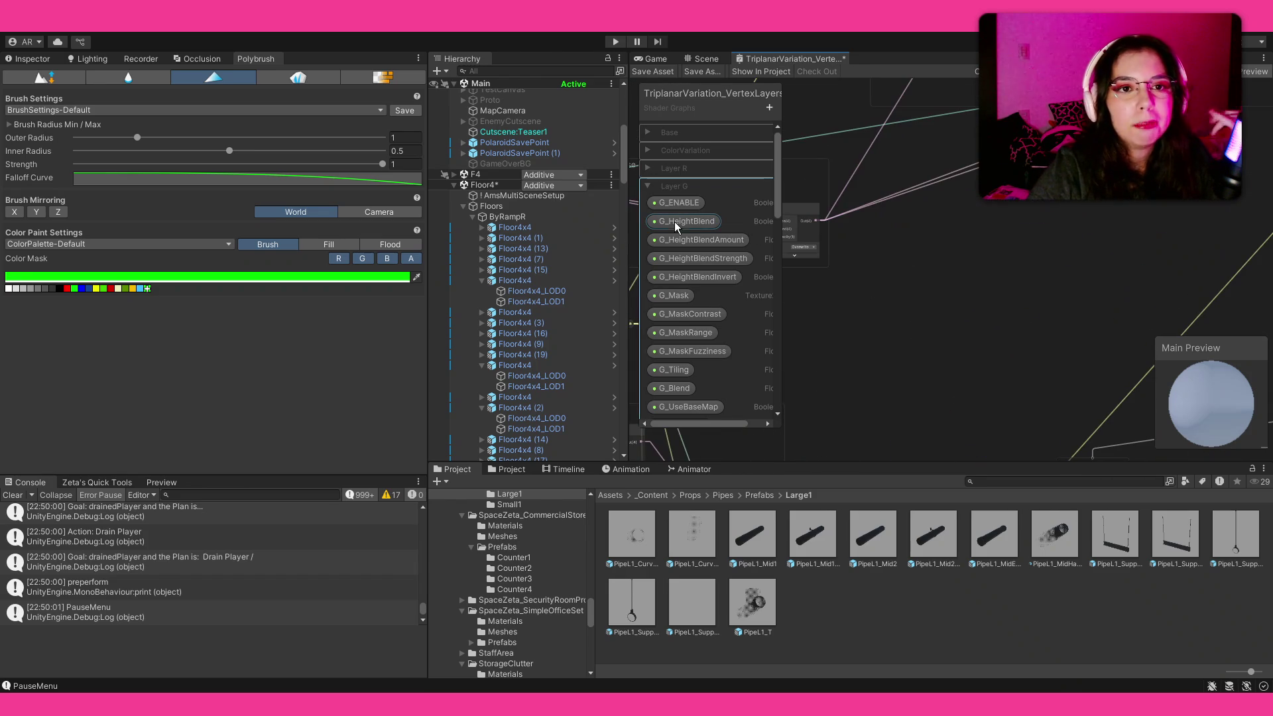
scroll(836, 239, "down", 8)
scroll(885, 269, "up", 8)
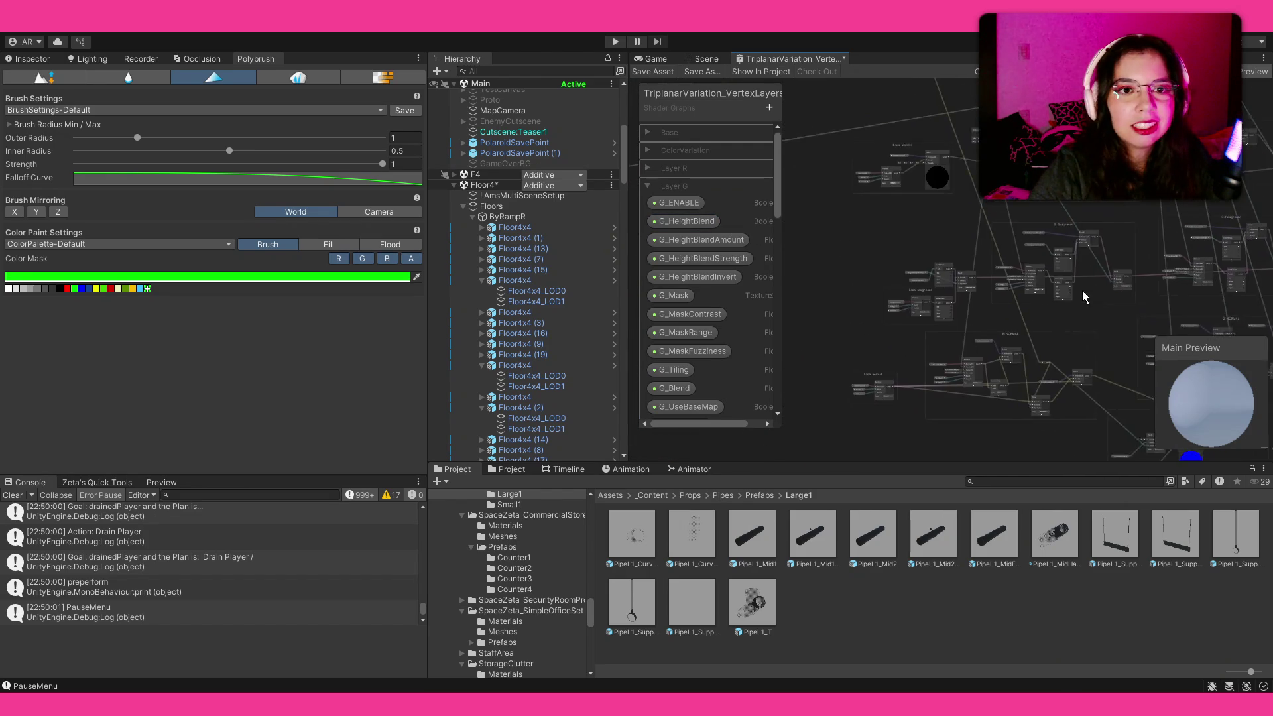
scroll(986, 308, "up", 5)
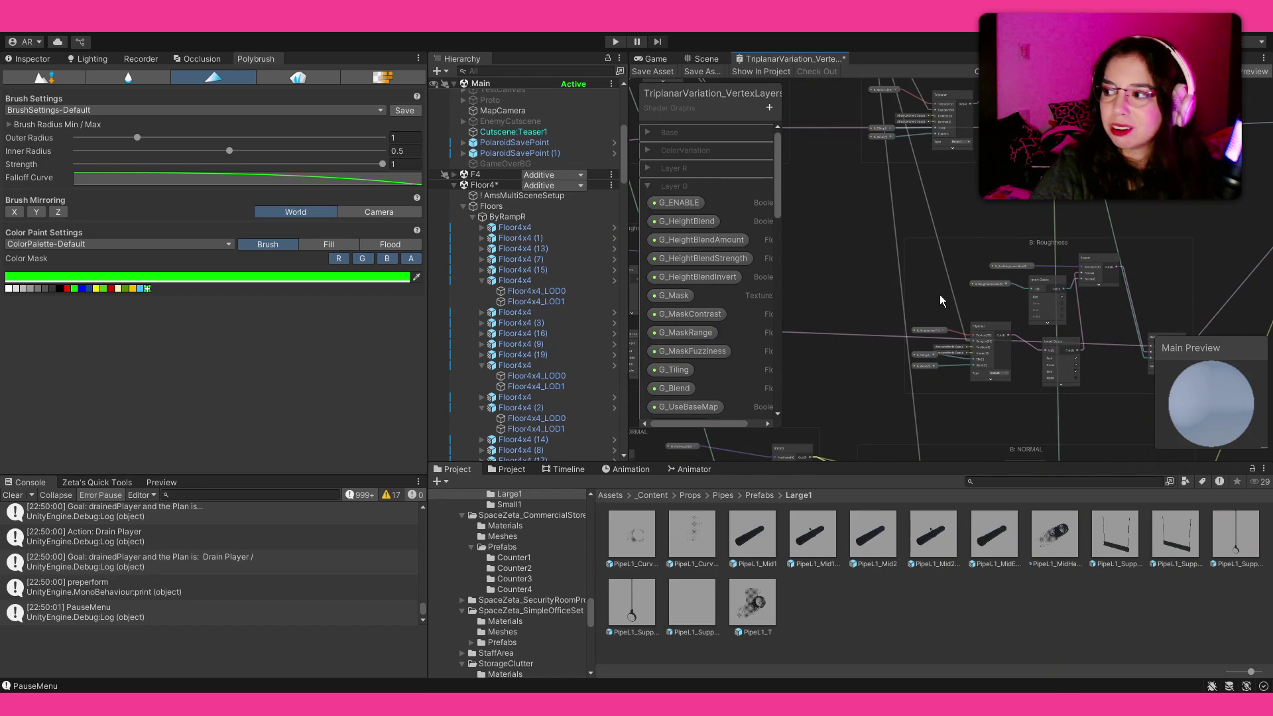
scroll(910, 243, "down", 3)
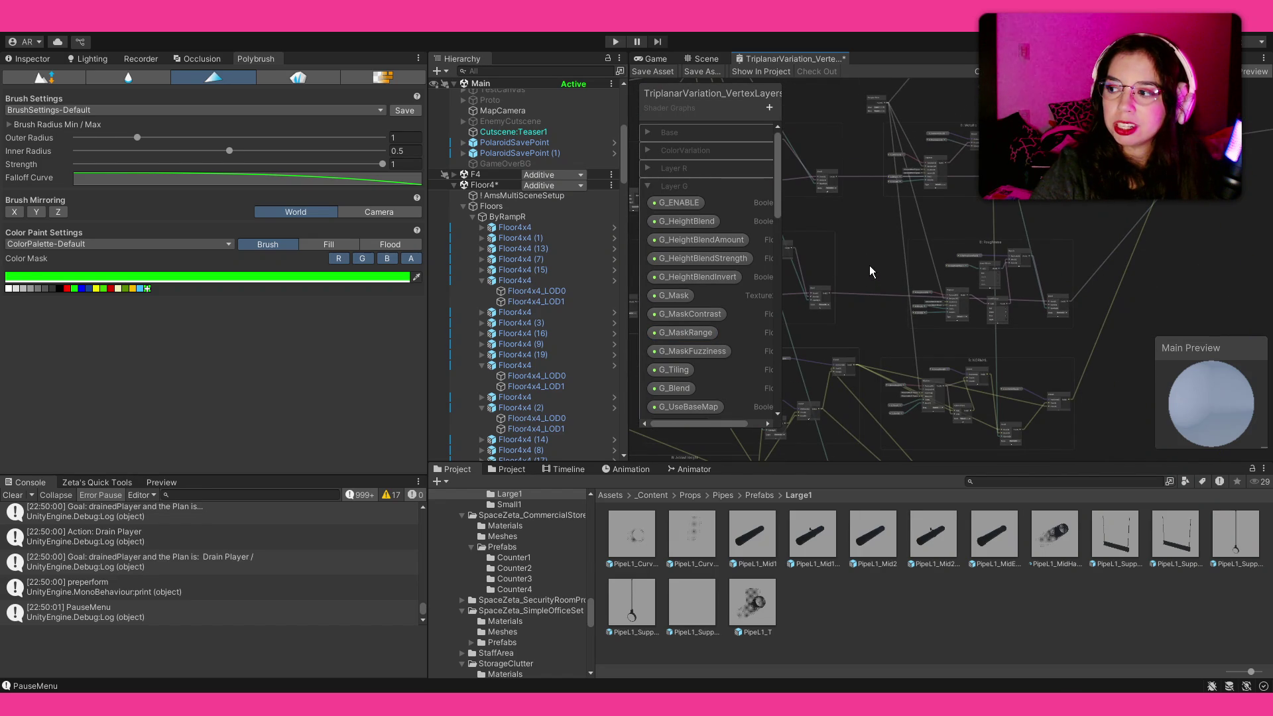
left_click(702, 61)
left_click(656, 59)
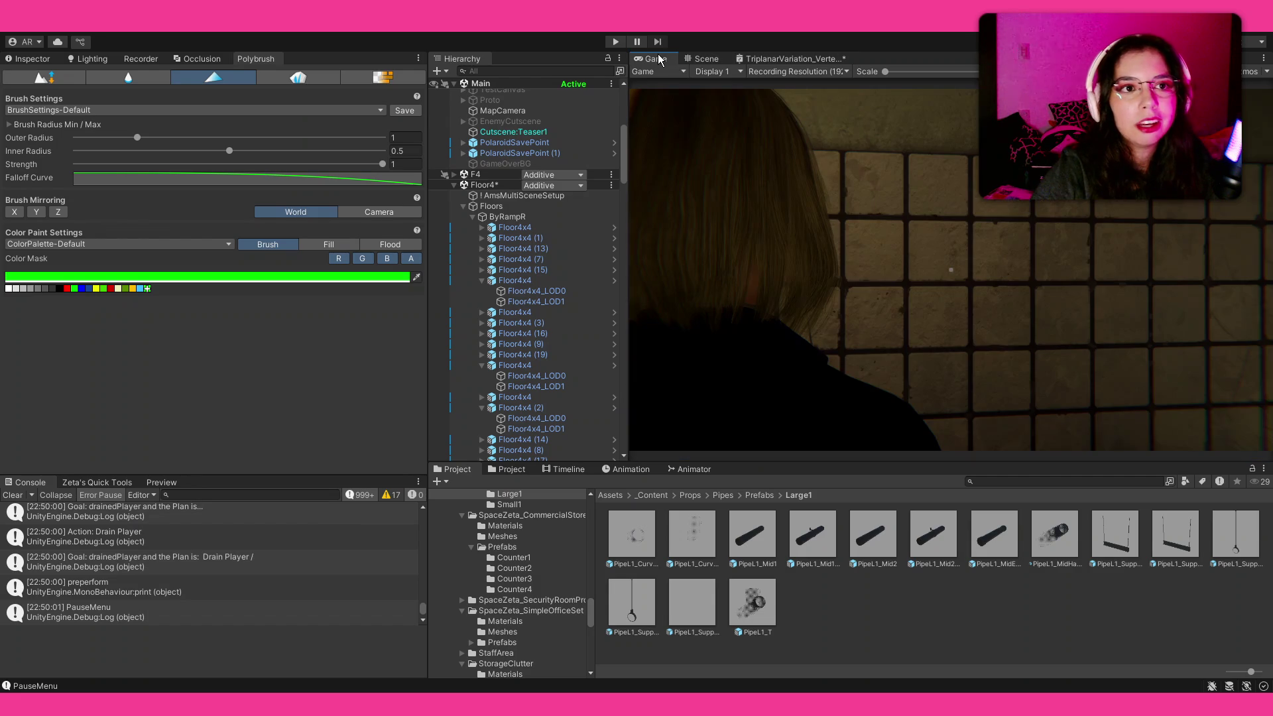
left_click(702, 60)
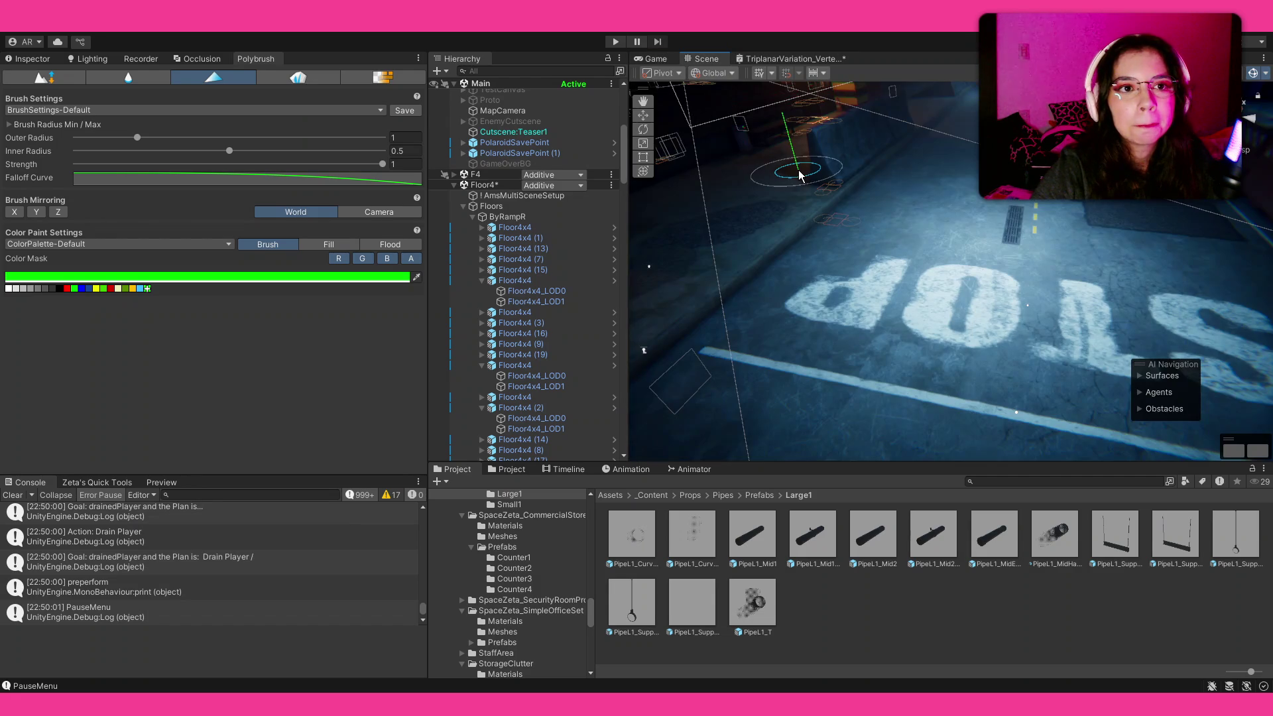
Orbit the Scene view from the top-down STOP decal to street level around the new cube
left_click_drag(900, 282, 879, 293)
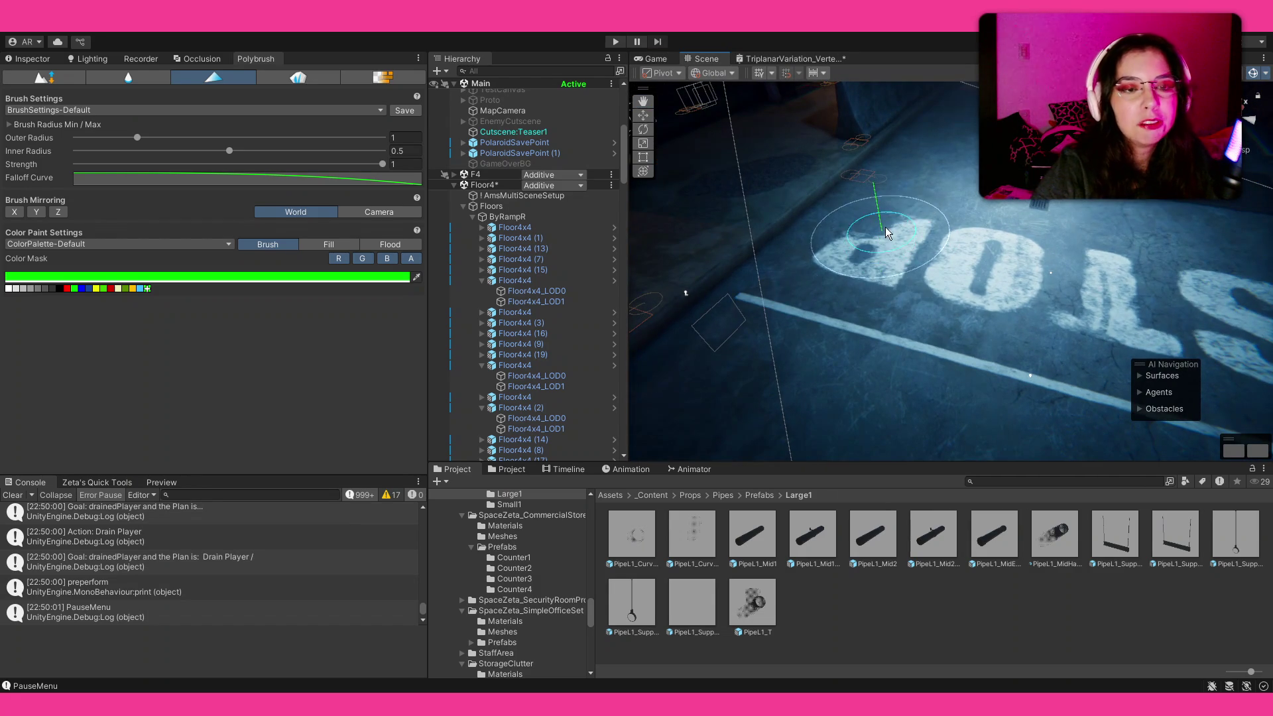
mouse_move(885, 198)
left_mouse_down()
mouse_move(894, 131)
mouse_move(888, 159)
left_mouse_up()
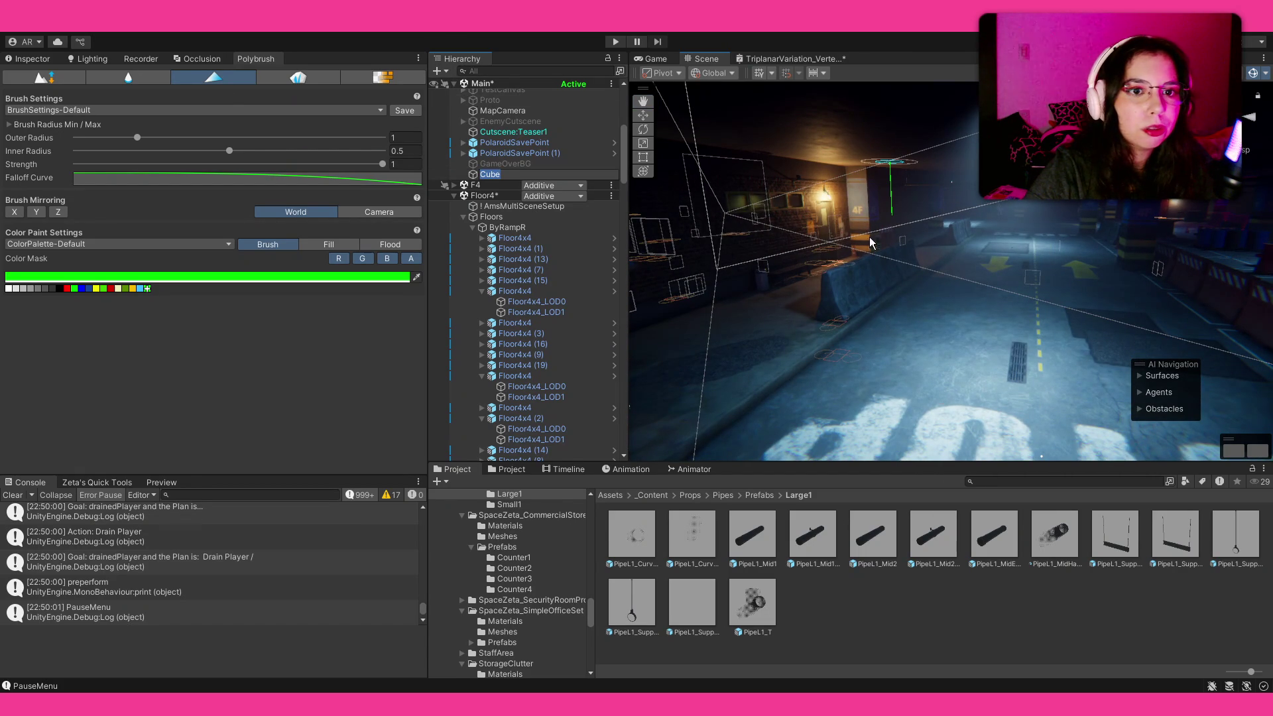
mouse_move(869, 245)
left_mouse_down()
mouse_move(669, 257)
mouse_move(842, 246)
left_mouse_up()
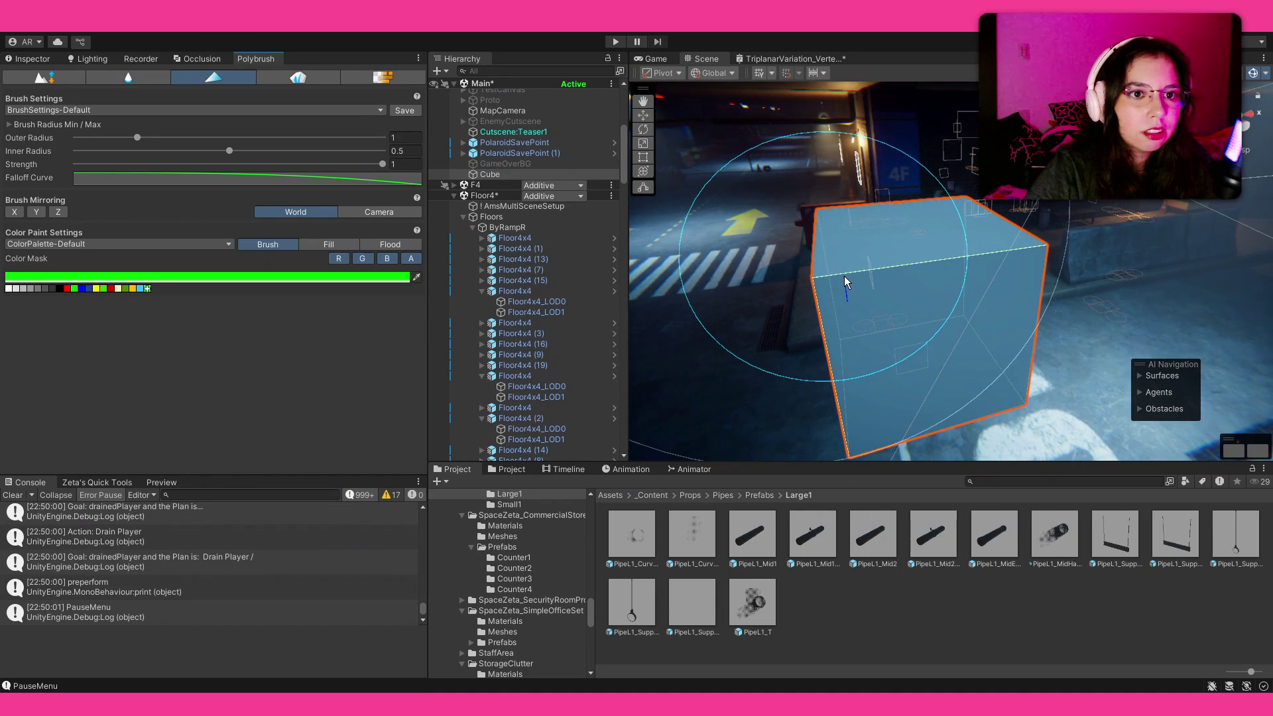
Orbit around the cube's faces and exit Polybrush vertex colour painting
left_click_drag(1010, 316, 866, 300)
mouse_move(804, 270)
left_mouse_down()
mouse_move(1012, 287)
mouse_move(954, 300)
left_mouse_up()
key("Escape")
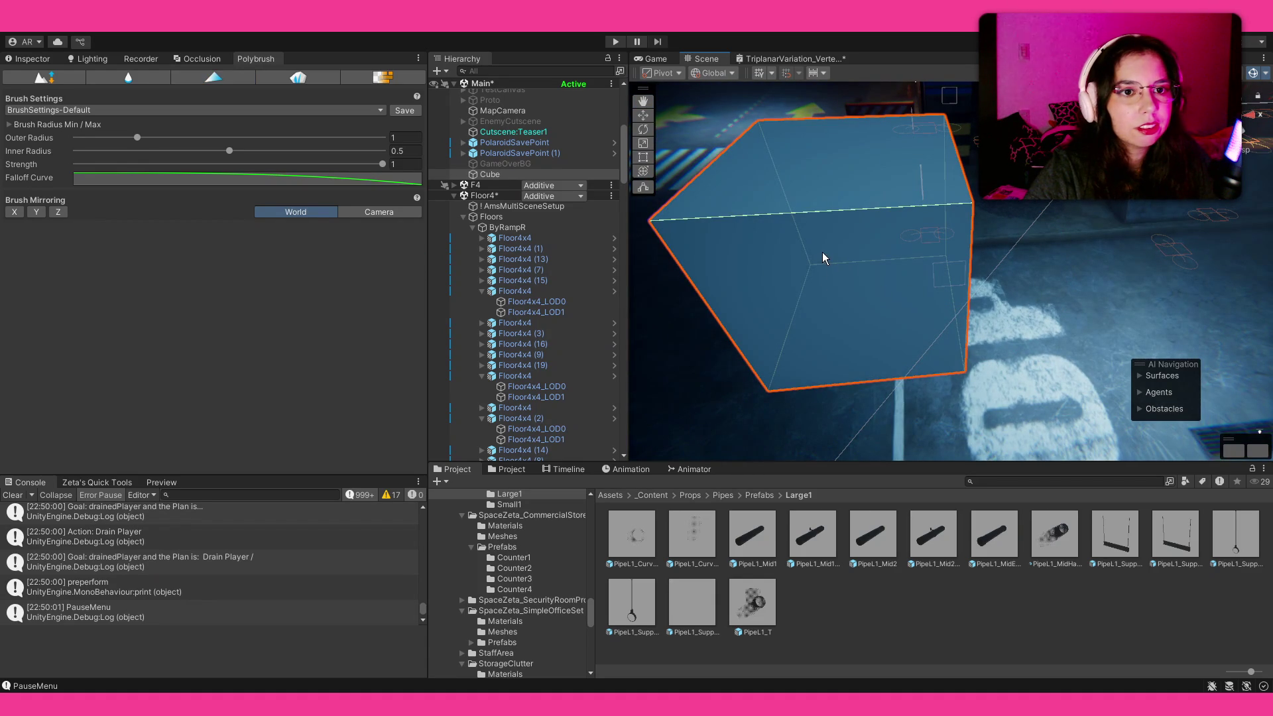
Swing down to the floor and wall, re-enable Paint Vertex Colors, and pick red
mouse_move(804, 259)
left_mouse_down()
mouse_move(804, 269)
mouse_move(947, 284)
left_mouse_up()
left_click(213, 77)
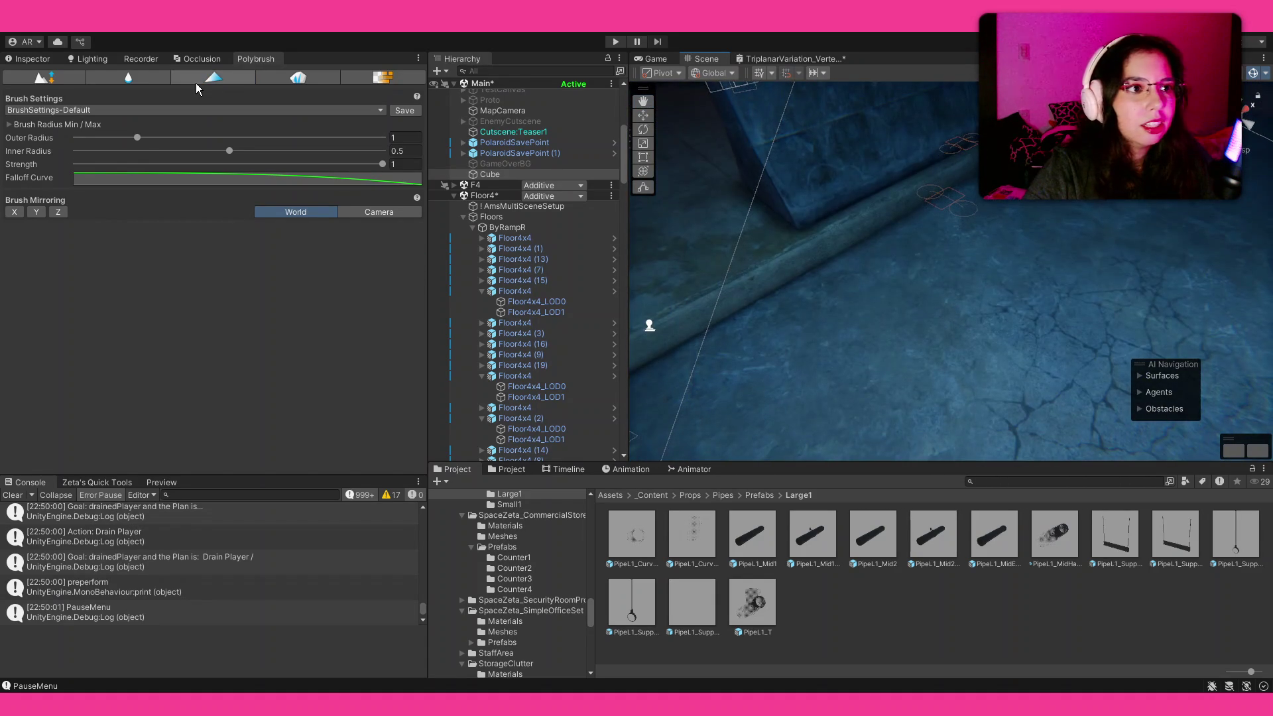
mouse_move(945, 257)
left_mouse_down()
mouse_move(962, 263)
mouse_move(915, 245)
left_mouse_up()
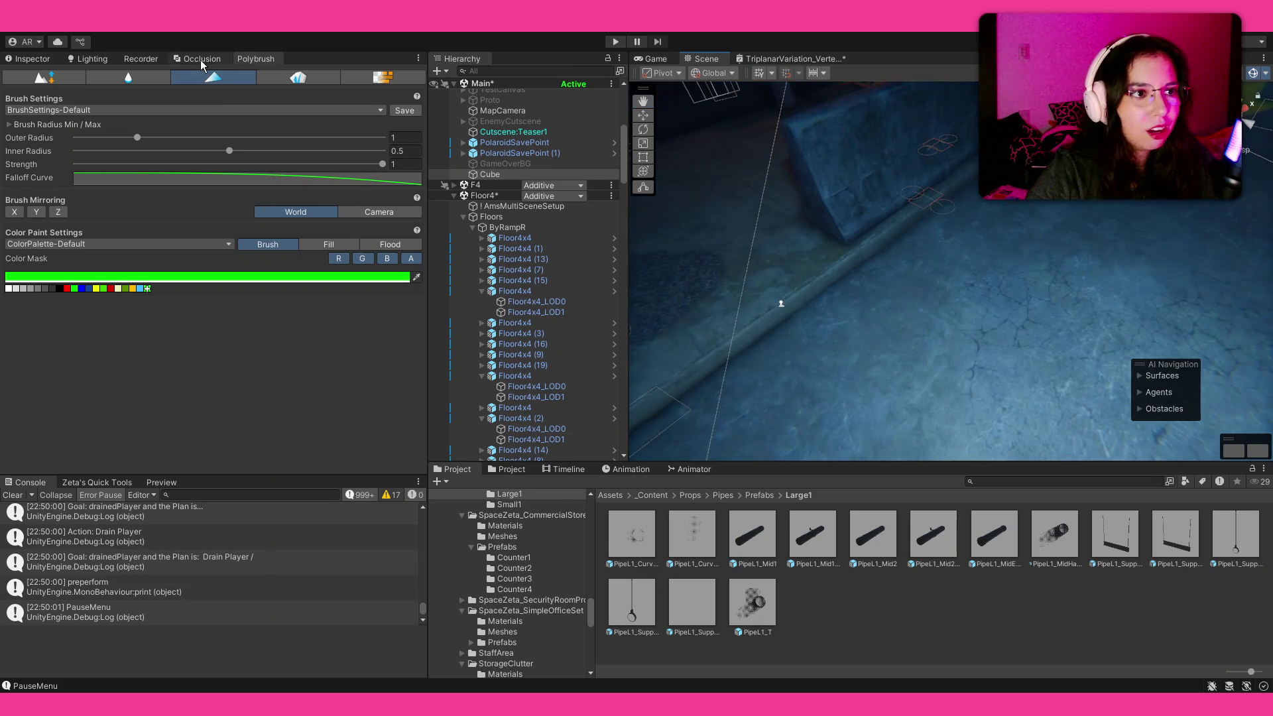
left_click(67, 289)
mouse_move(839, 290)
left_mouse_down()
mouse_move(904, 305)
mouse_move(938, 332)
left_mouse_up()
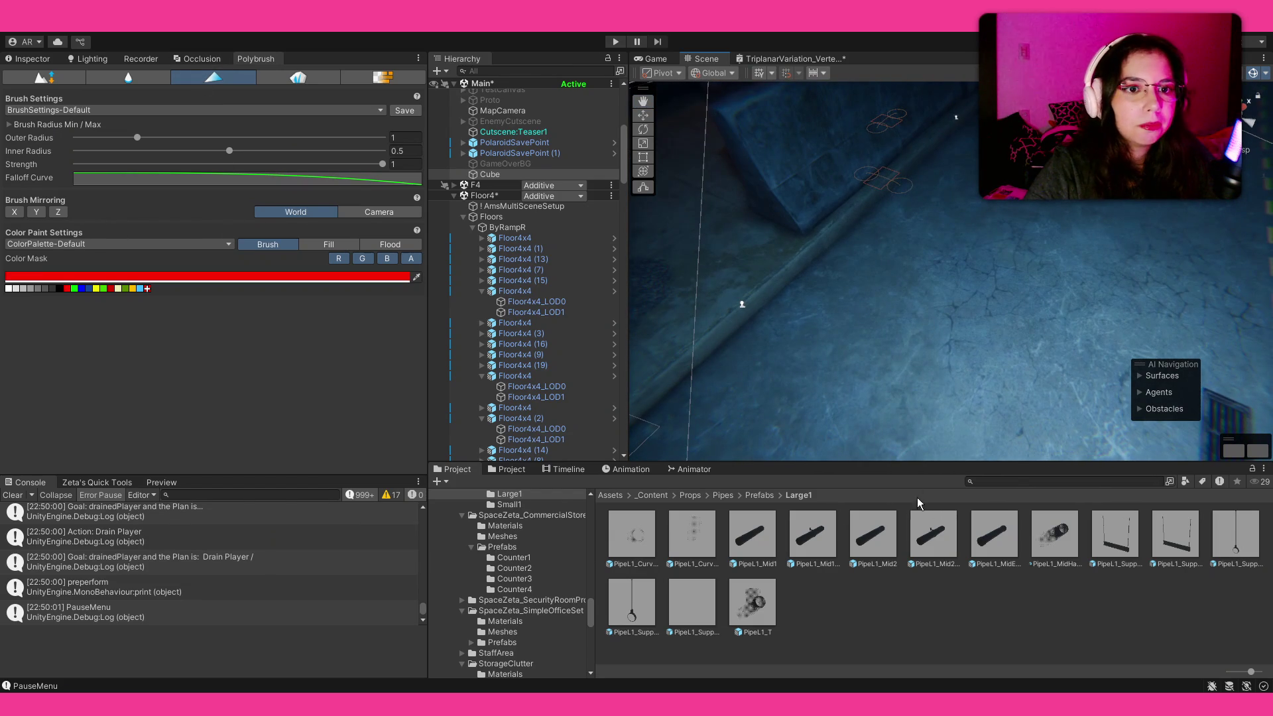
Move from the yellow-marked road across the garage to the Buyer's Choice billboard
left_click_drag(853, 356, 842, 329)
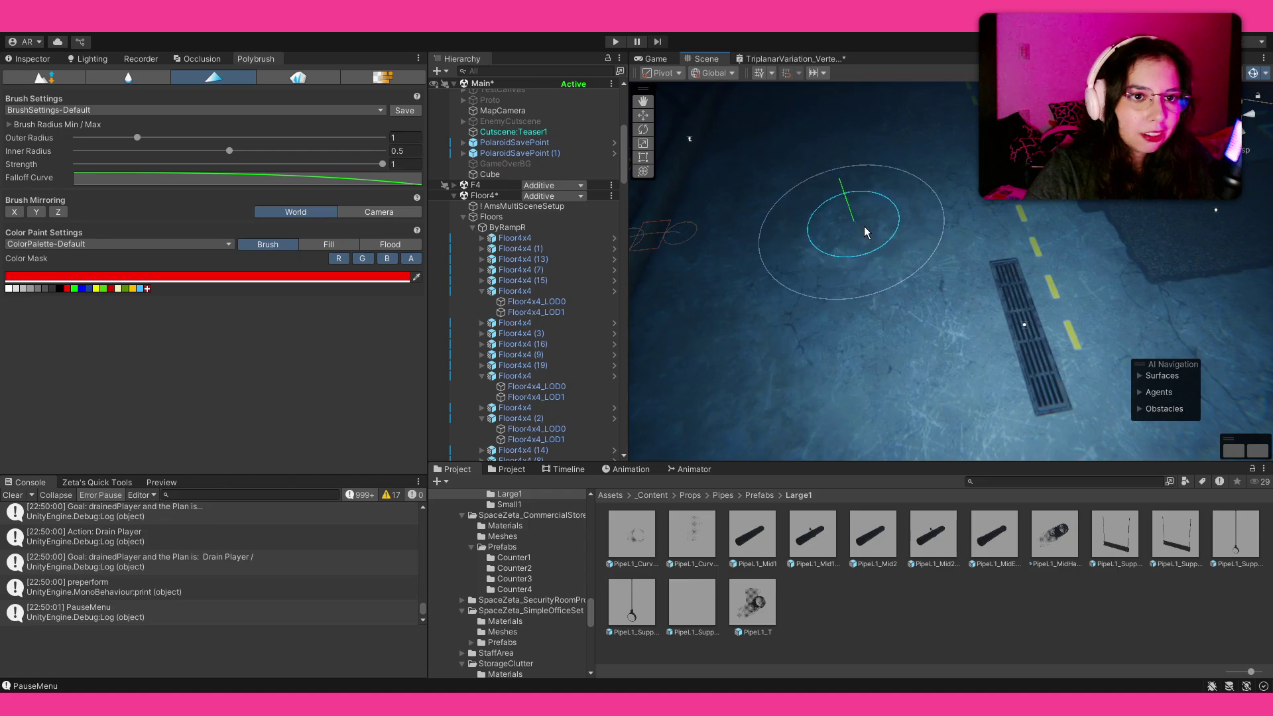
scroll(873, 323, "up", 5)
scroll(885, 305, "down", 5)
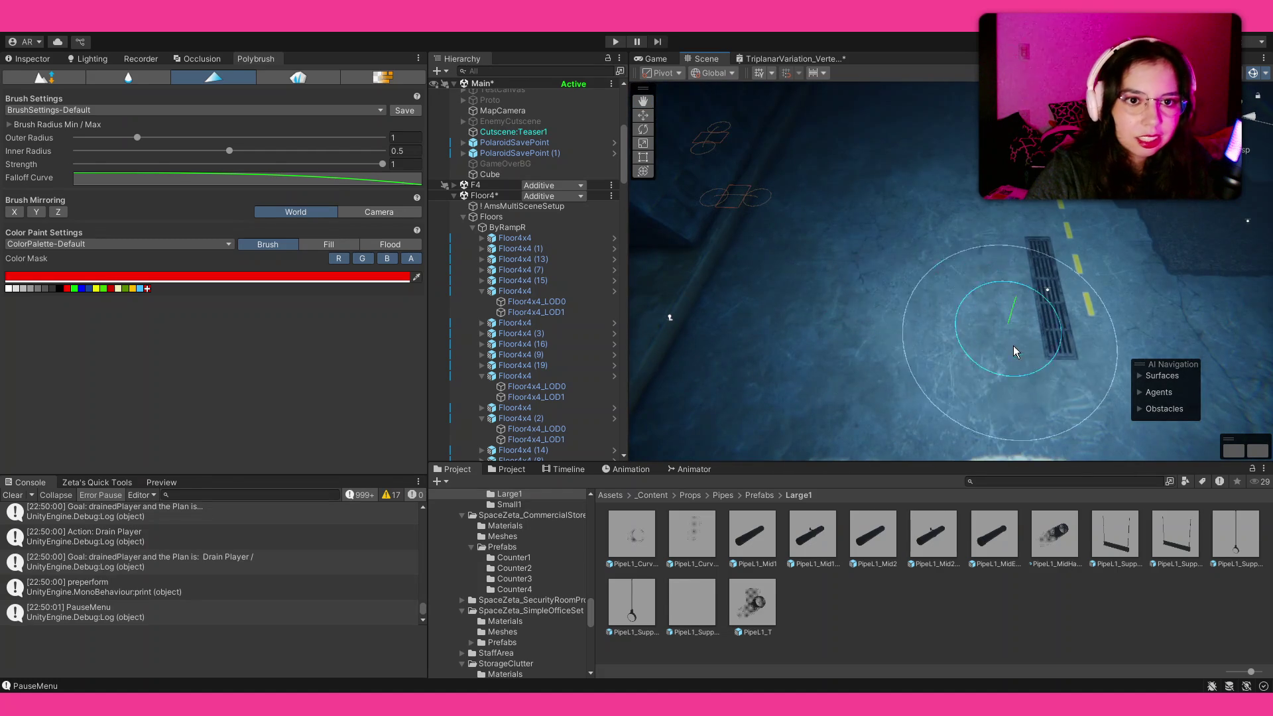
scroll(886, 304, "down", 3)
scroll(796, 282, "up", 2)
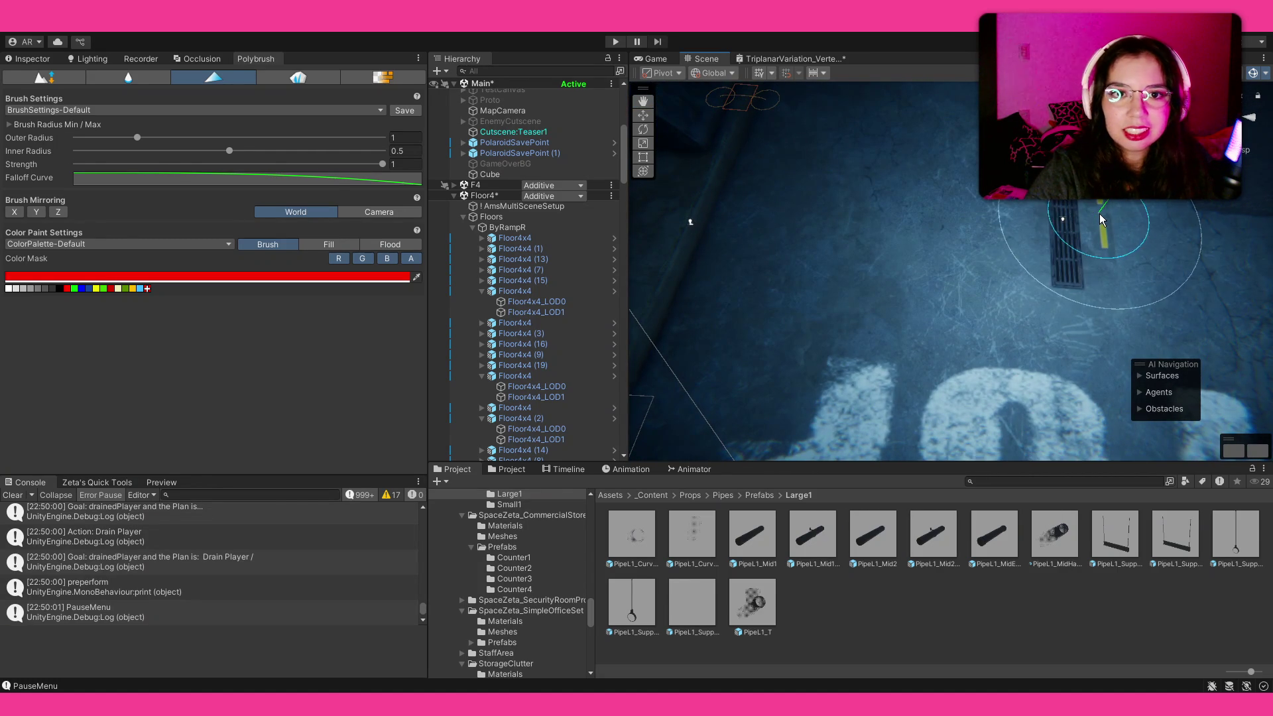
scroll(890, 321, "down", 2)
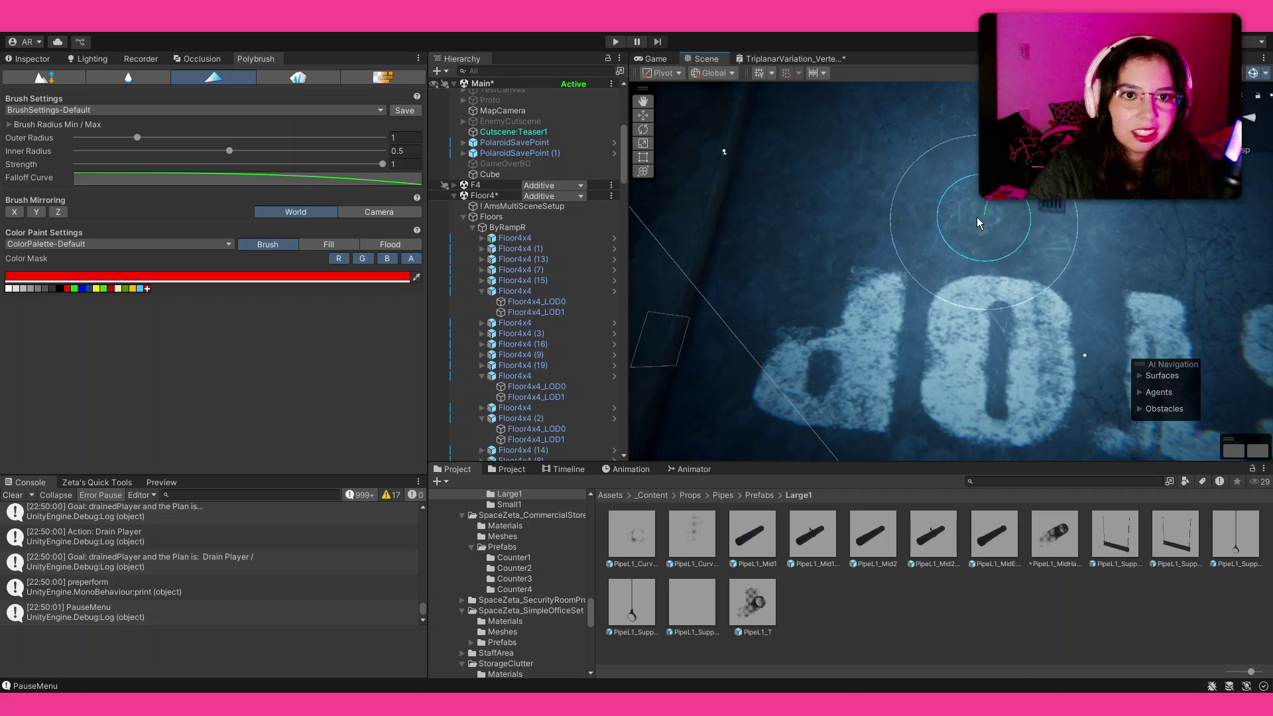
scroll(955, 320, "up", 2)
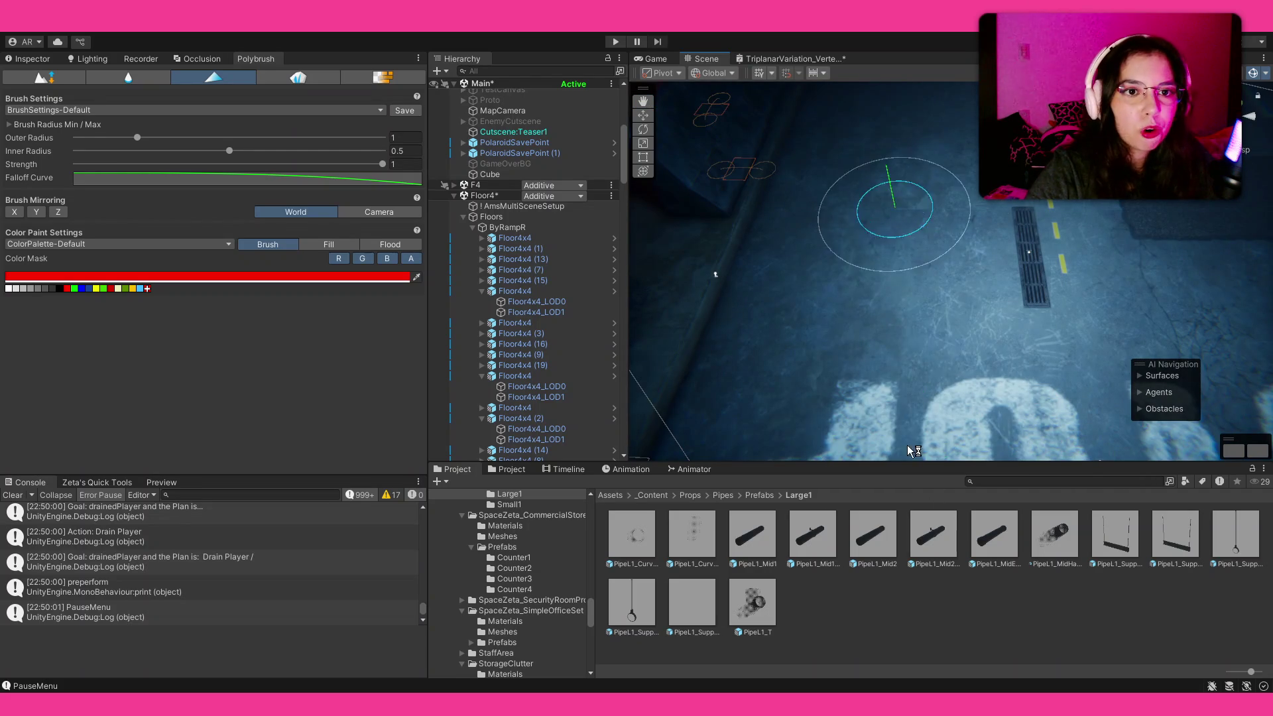
mouse_move(882, 308)
left_mouse_down()
mouse_move(806, 230)
mouse_move(1106, 228)
mouse_move(952, 284)
mouse_move(969, 288)
mouse_move(1011, 380)
mouse_move(1014, 367)
left_mouse_up()
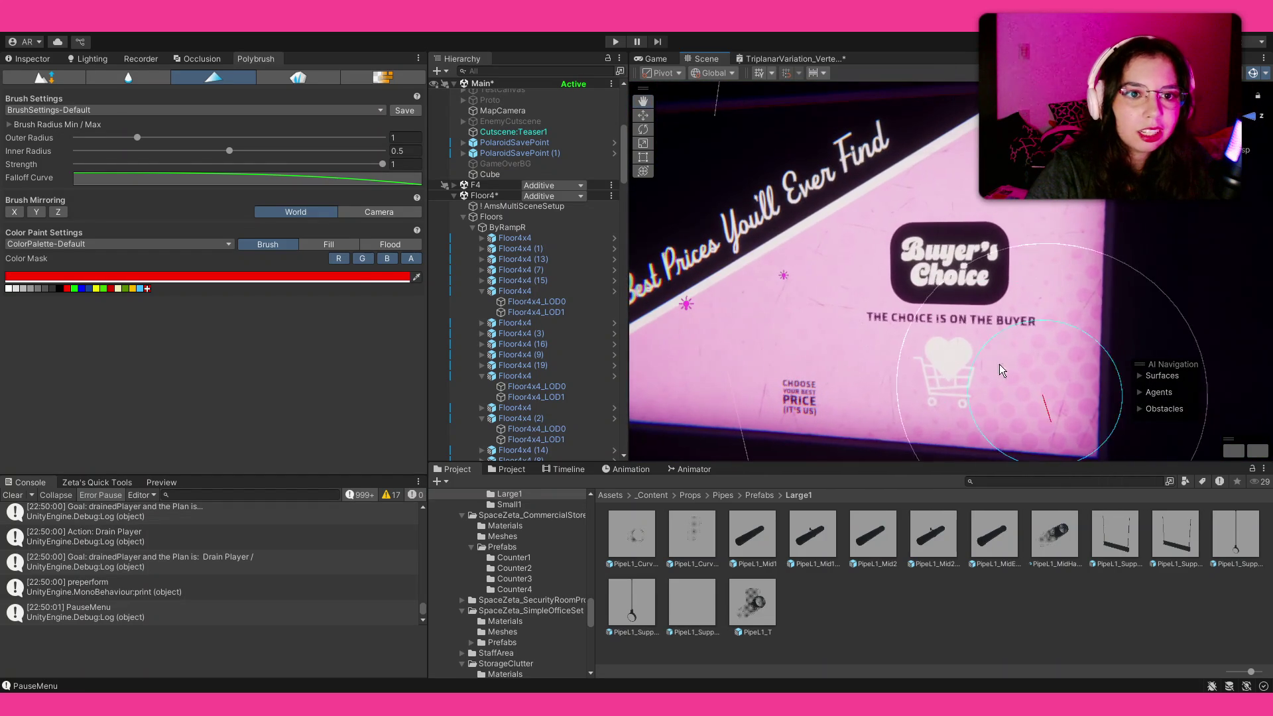
Paint the billboard green to reveal the Music Intense Fever ad, then pick blue
scroll(939, 212, "down", 6)
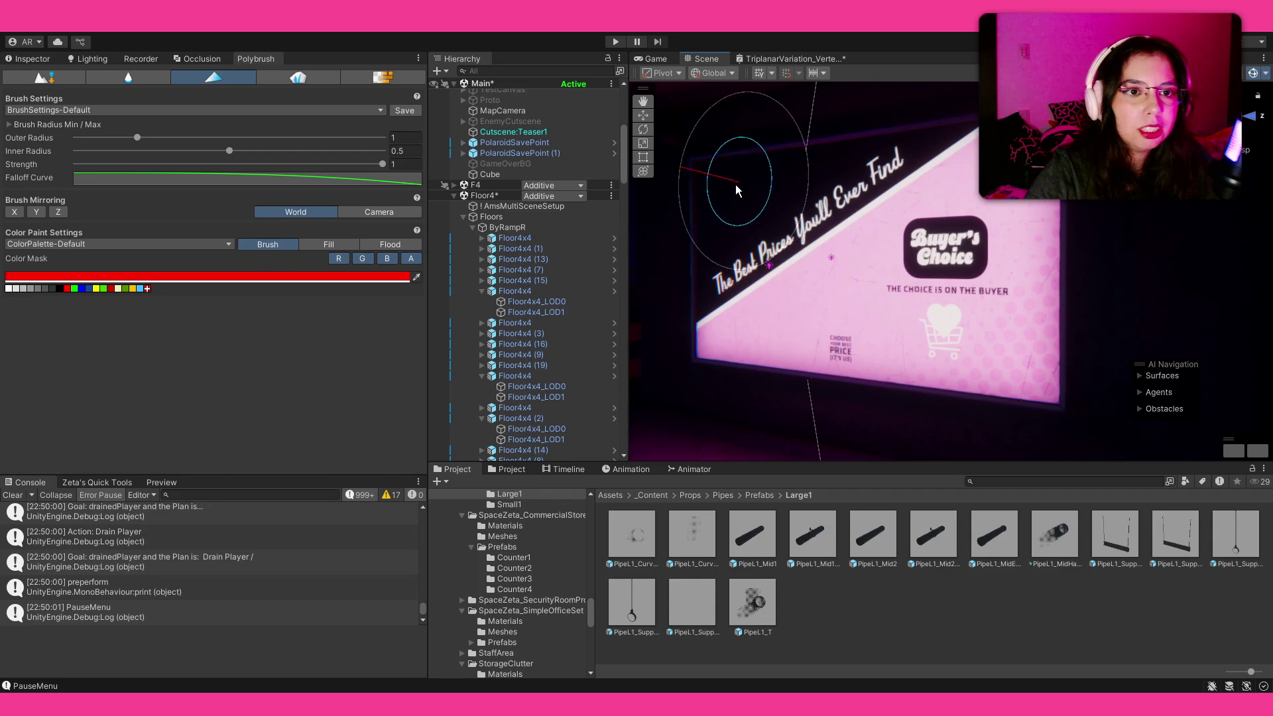
left_click(73, 289)
left_click_drag(930, 298, 1016, 364)
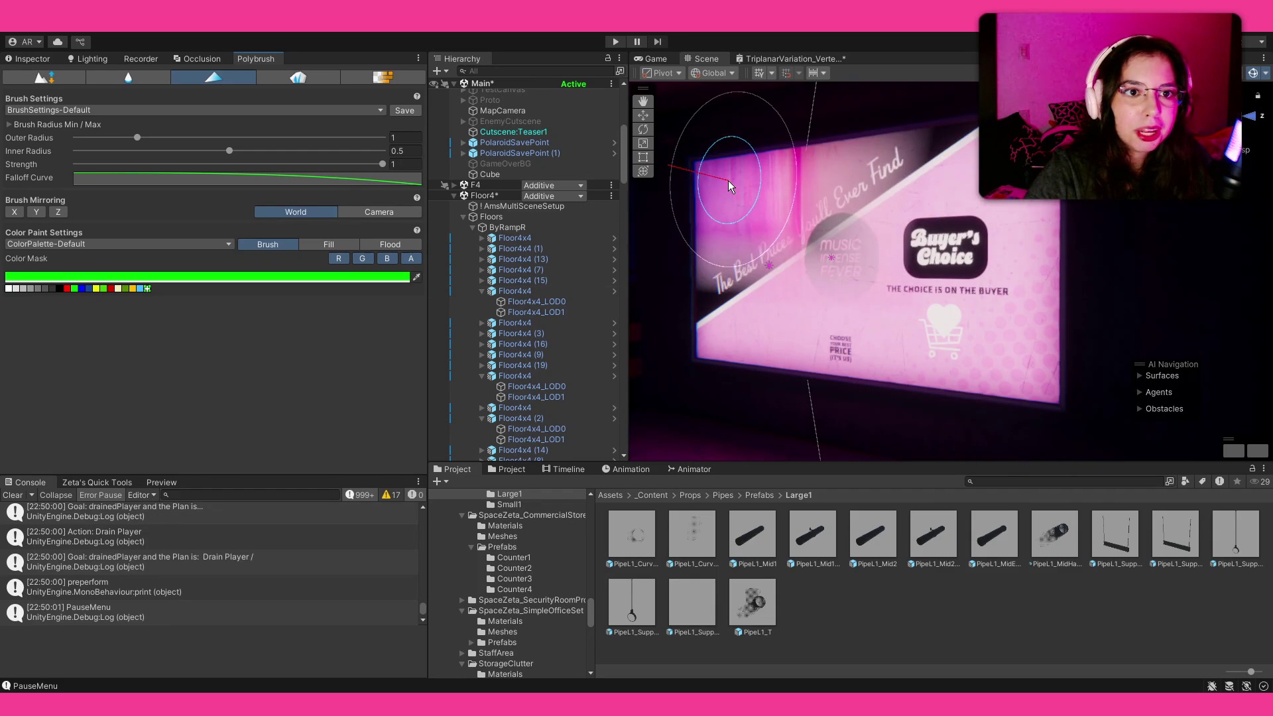
scroll(728, 180, "up", 5)
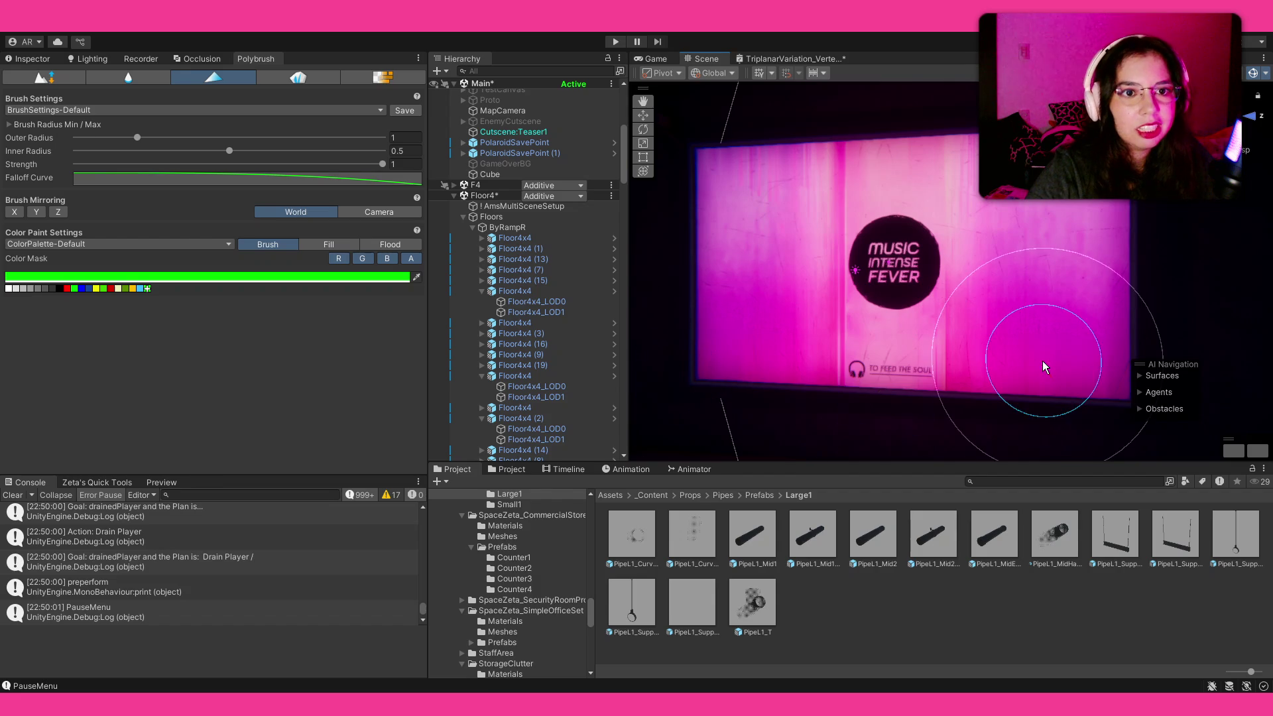
left_click(83, 289)
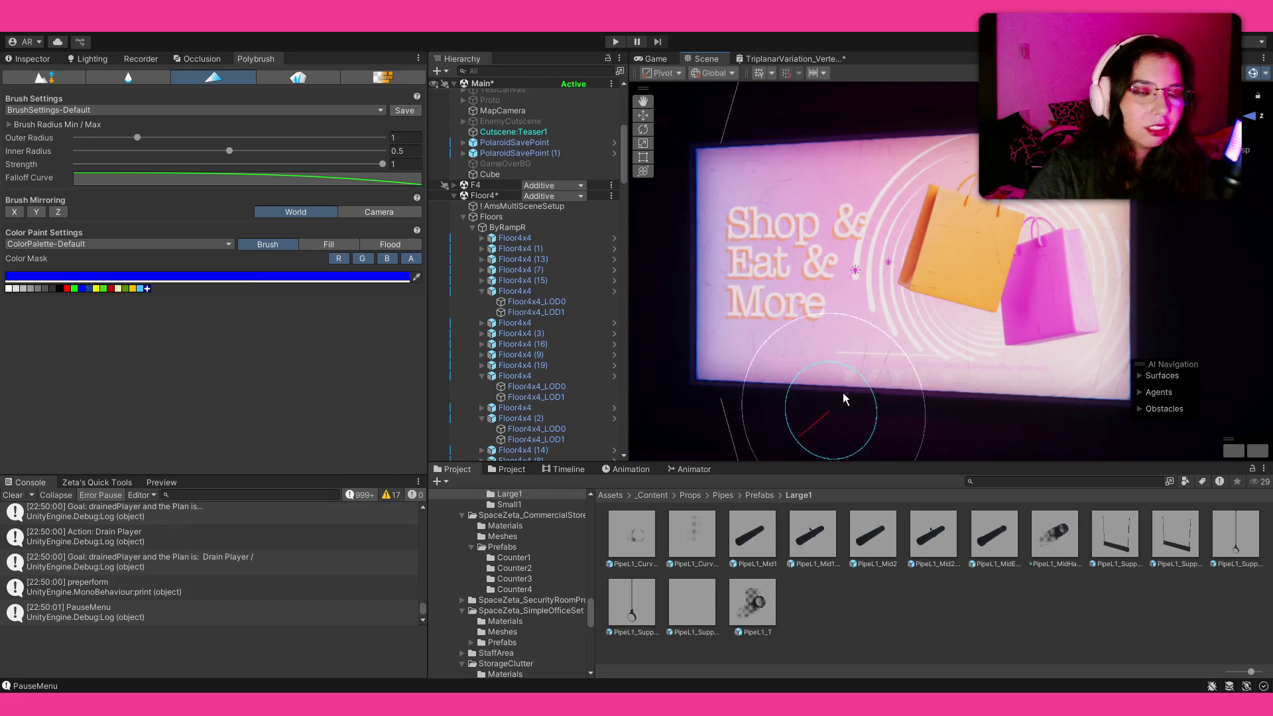
Orbit and zoom around the Shop & Eat & More sign to inspect it head-on
scroll(836, 402, "up", 4)
left_click_drag(924, 318, 839, 314)
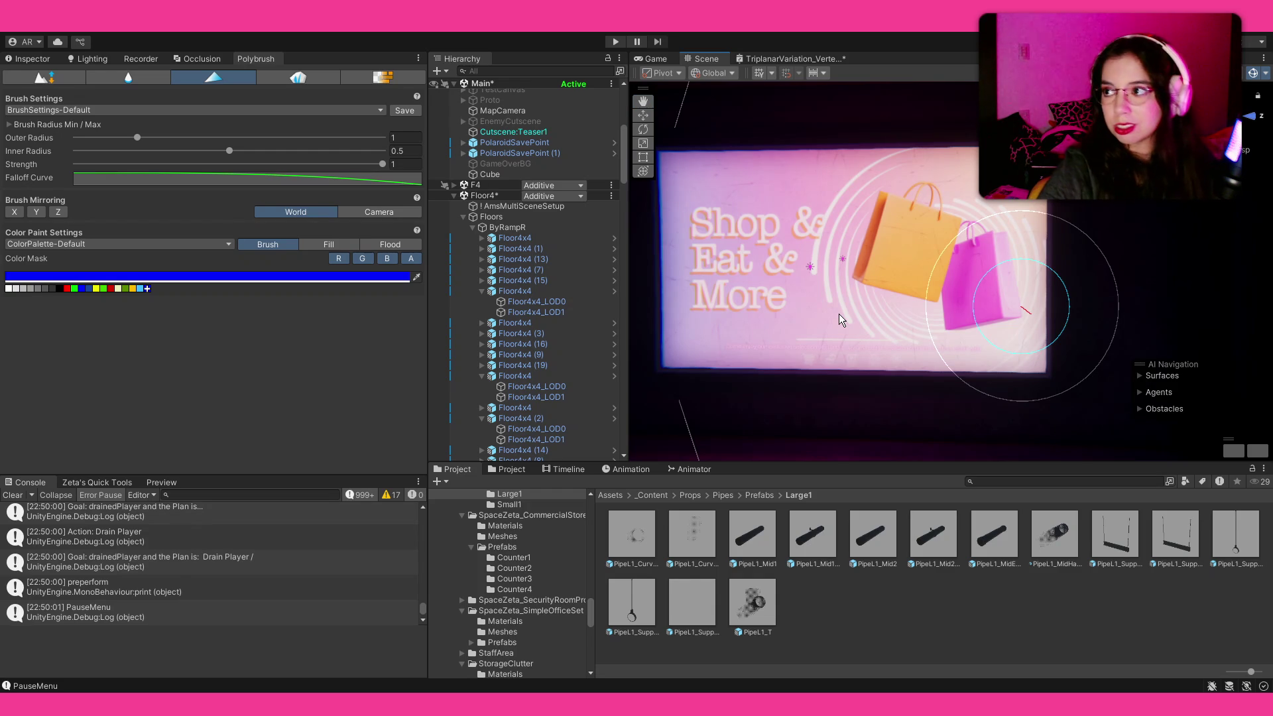
mouse_move(912, 248)
left_mouse_down()
mouse_move(821, 239)
mouse_move(871, 249)
left_mouse_up()
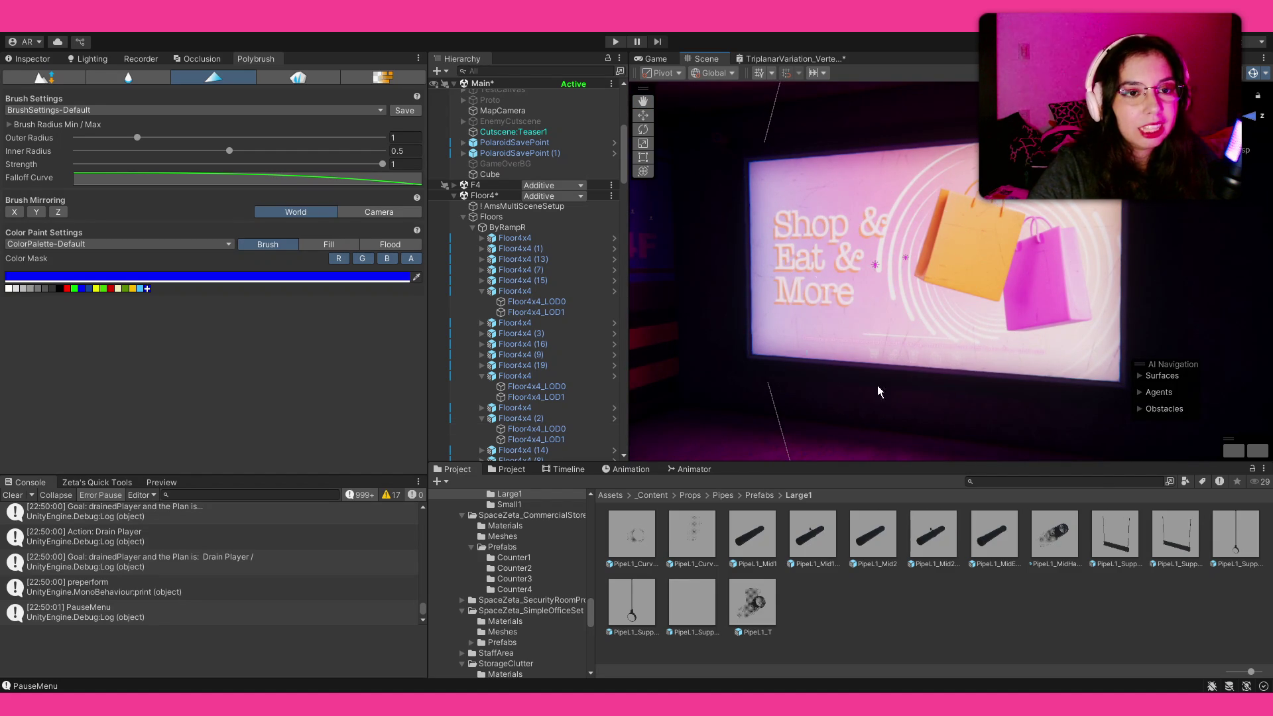
left_click_drag(819, 375, 643, 319)
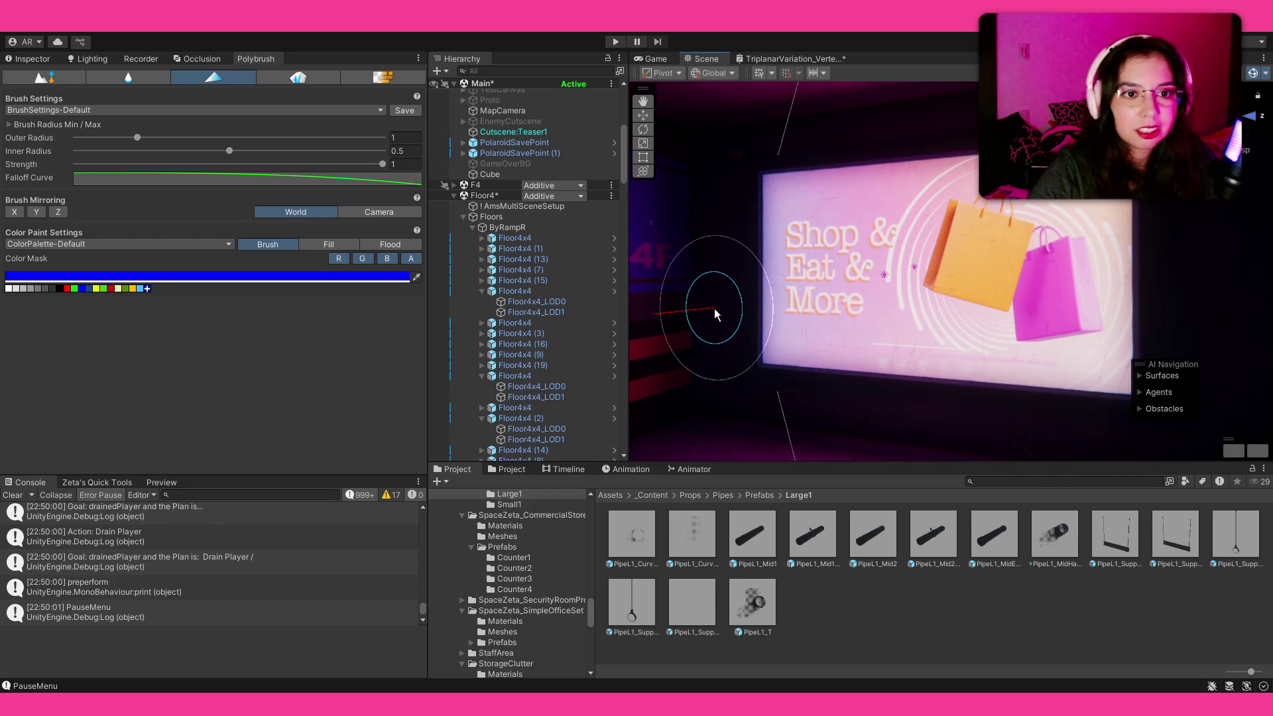
left_click_drag(738, 341, 732, 335)
scroll(756, 288, "up", 3)
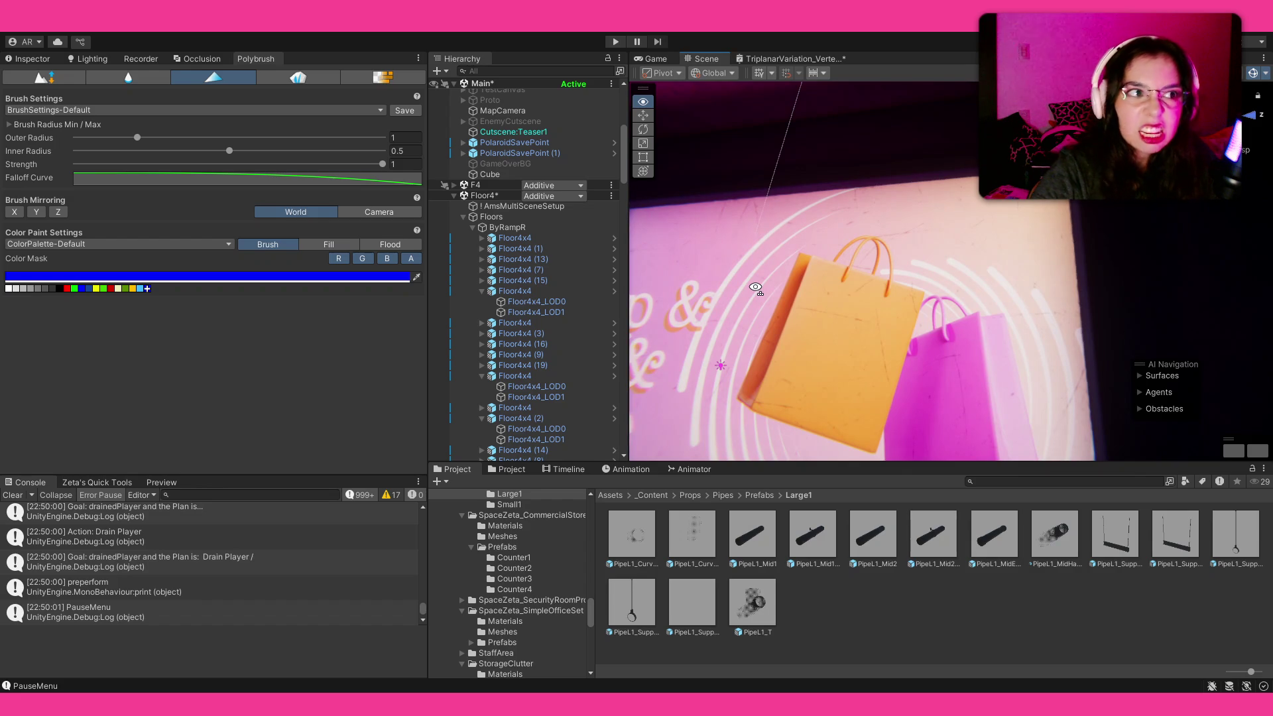
scroll(755, 288, "down", 4)
left_click_drag(756, 316, 749, 330)
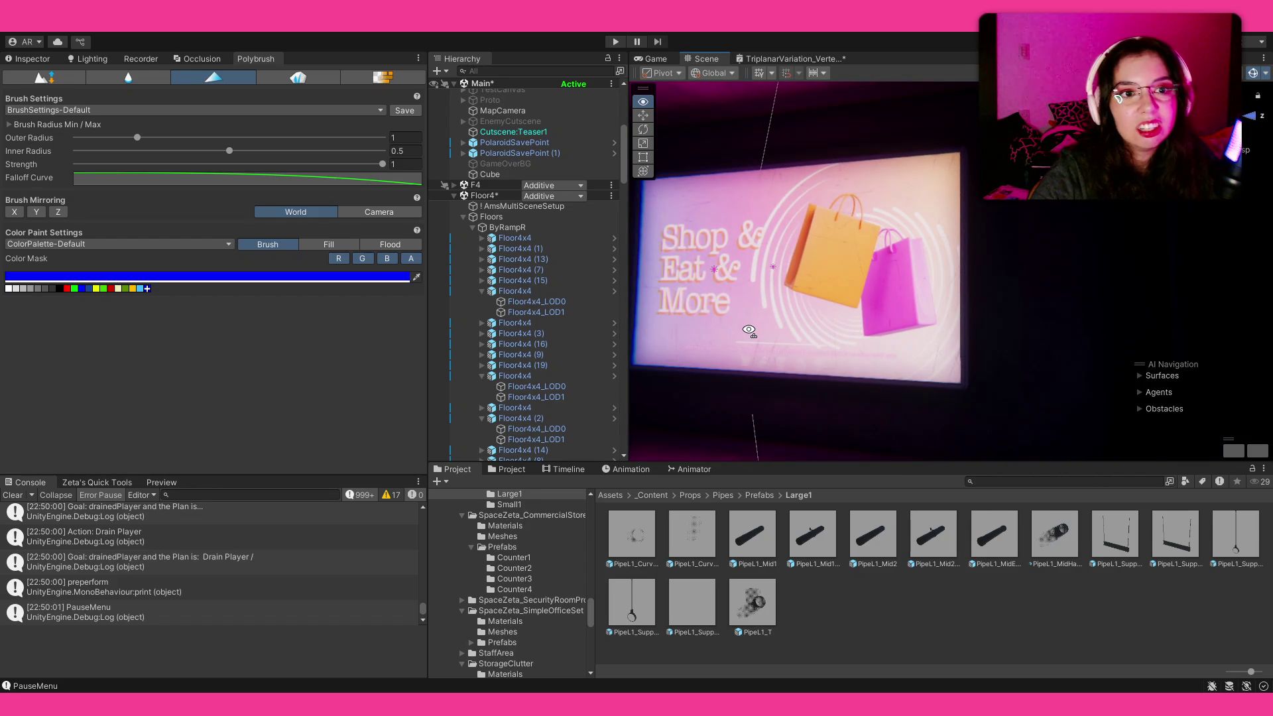
mouse_move(749, 329)
left_mouse_down()
mouse_move(728, 264)
mouse_move(803, 169)
left_mouse_up()
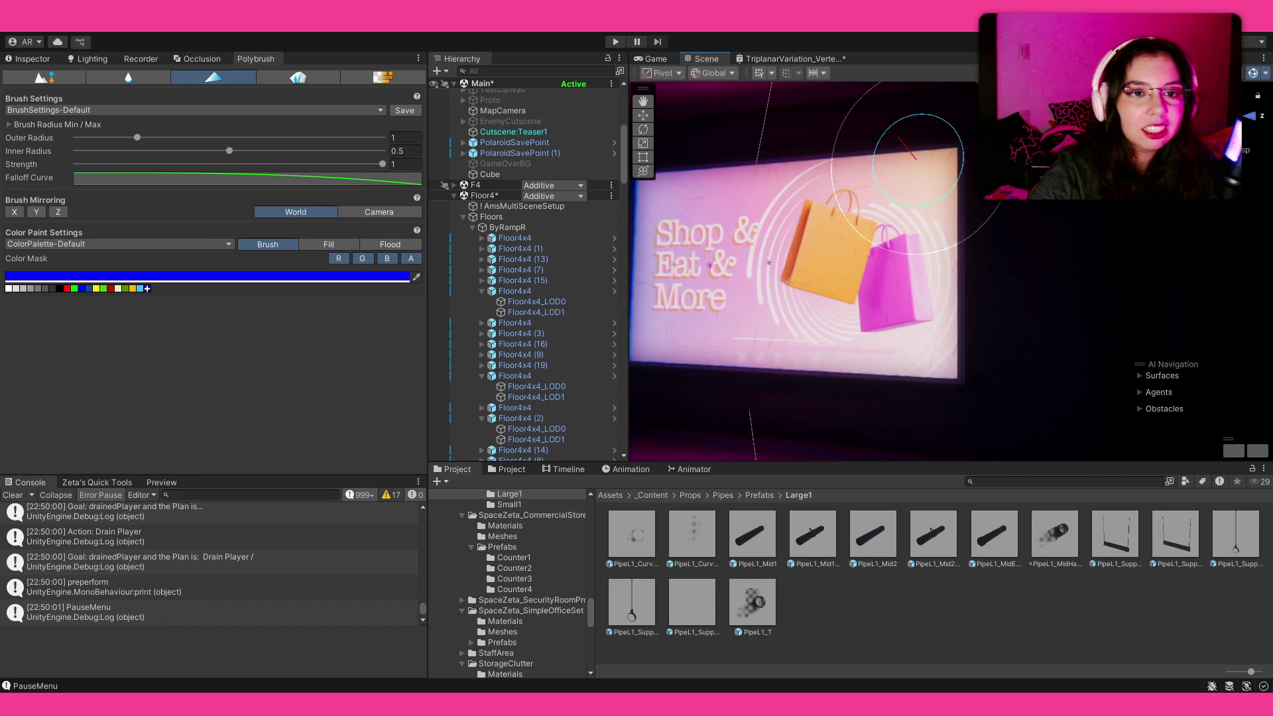
mouse_move(950, 391)
left_mouse_down()
mouse_move(738, 367)
mouse_move(754, 379)
mouse_move(793, 363)
mouse_move(845, 369)
mouse_move(810, 352)
mouse_move(847, 360)
mouse_move(926, 344)
mouse_move(981, 355)
mouse_move(846, 336)
mouse_move(786, 303)
mouse_move(651, 340)
mouse_move(808, 330)
mouse_move(961, 346)
mouse_move(844, 327)
mouse_move(662, 255)
mouse_move(789, 348)
left_mouse_up()
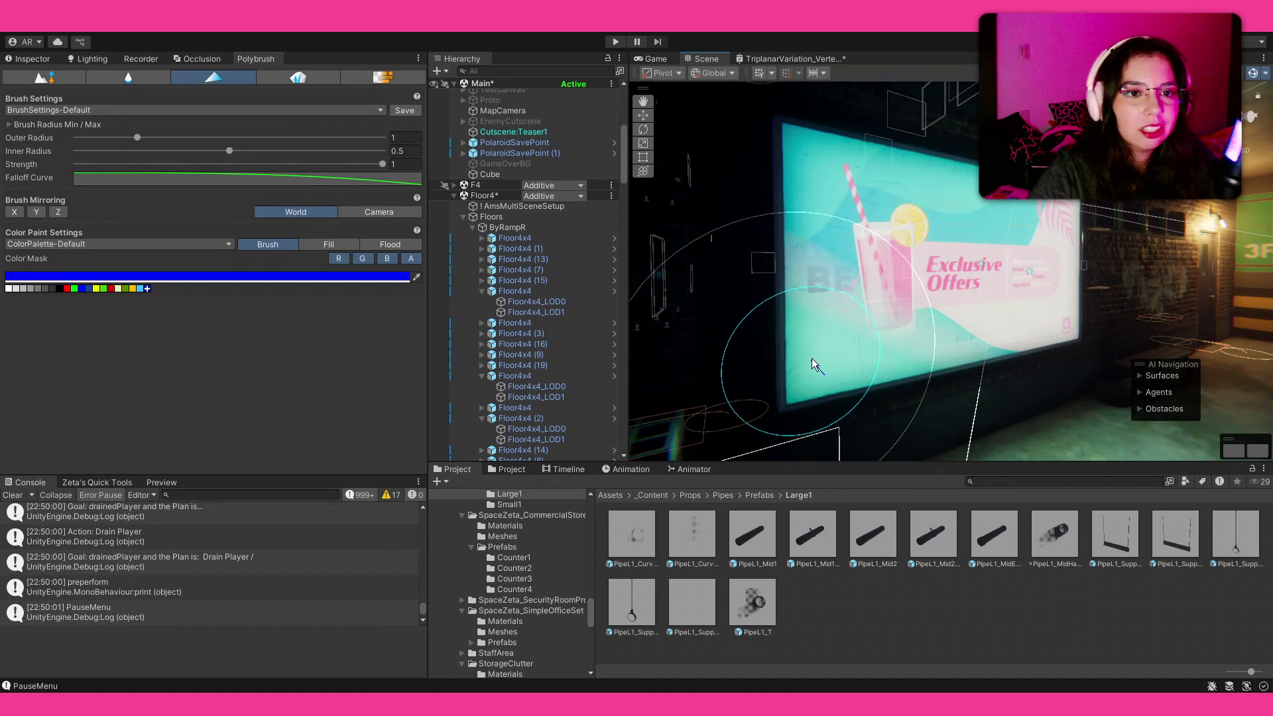
Navigate to the Rent Cars Better Deals billboard and set the paint colour to red
mouse_move(1078, 223)
left_mouse_down()
mouse_move(710, 231)
mouse_move(1174, 228)
left_mouse_up()
key("q")
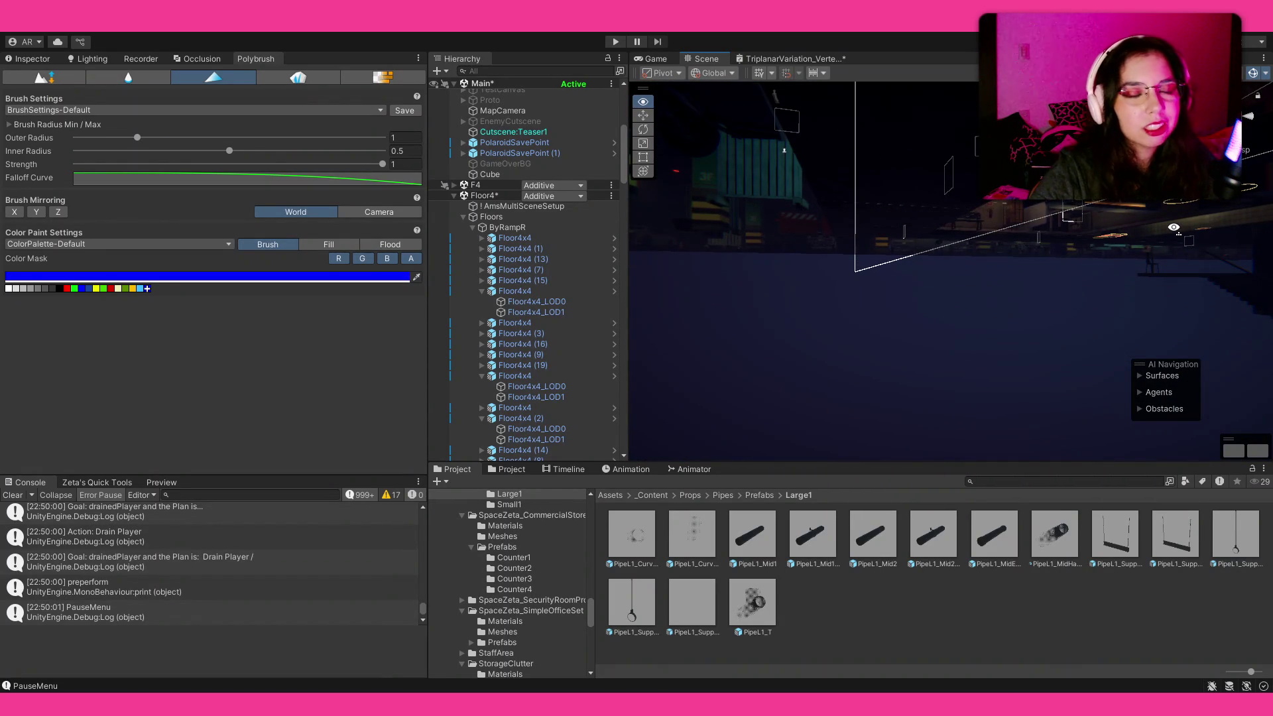
key("e")
mouse_move(1170, 227)
left_mouse_down()
mouse_move(884, 228)
mouse_move(1070, 284)
left_mouse_up()
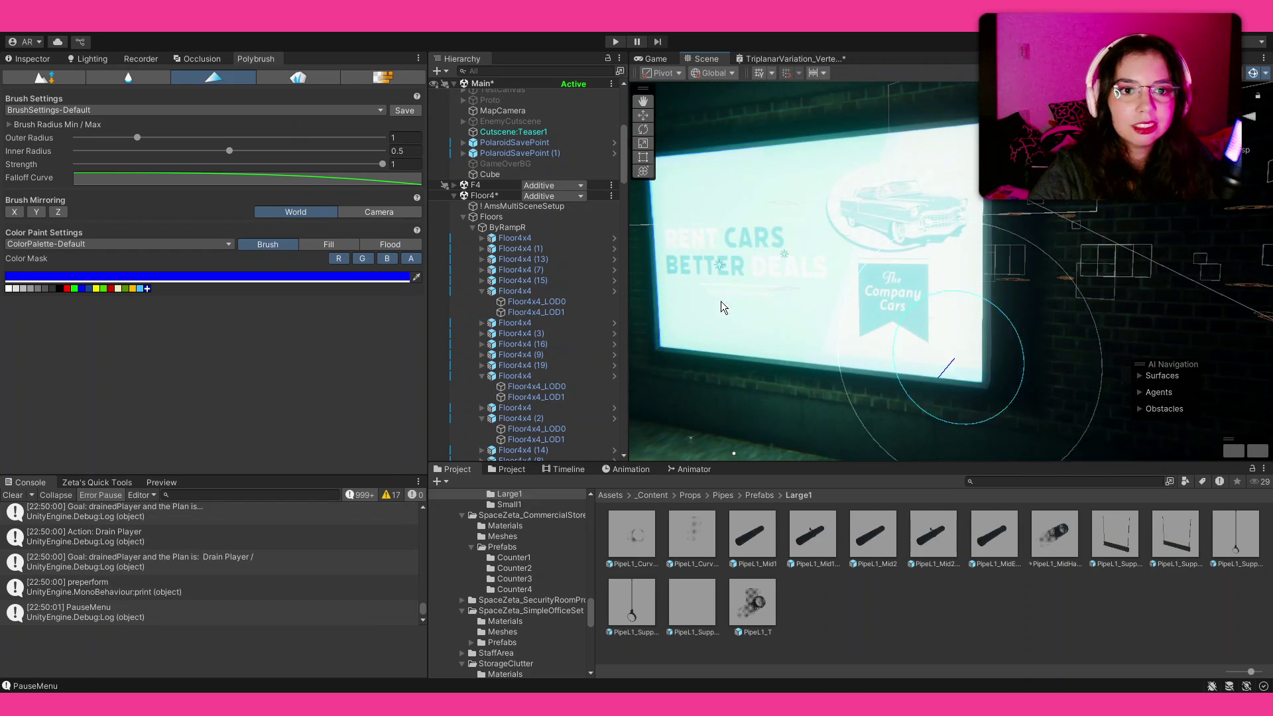
left_click(68, 289)
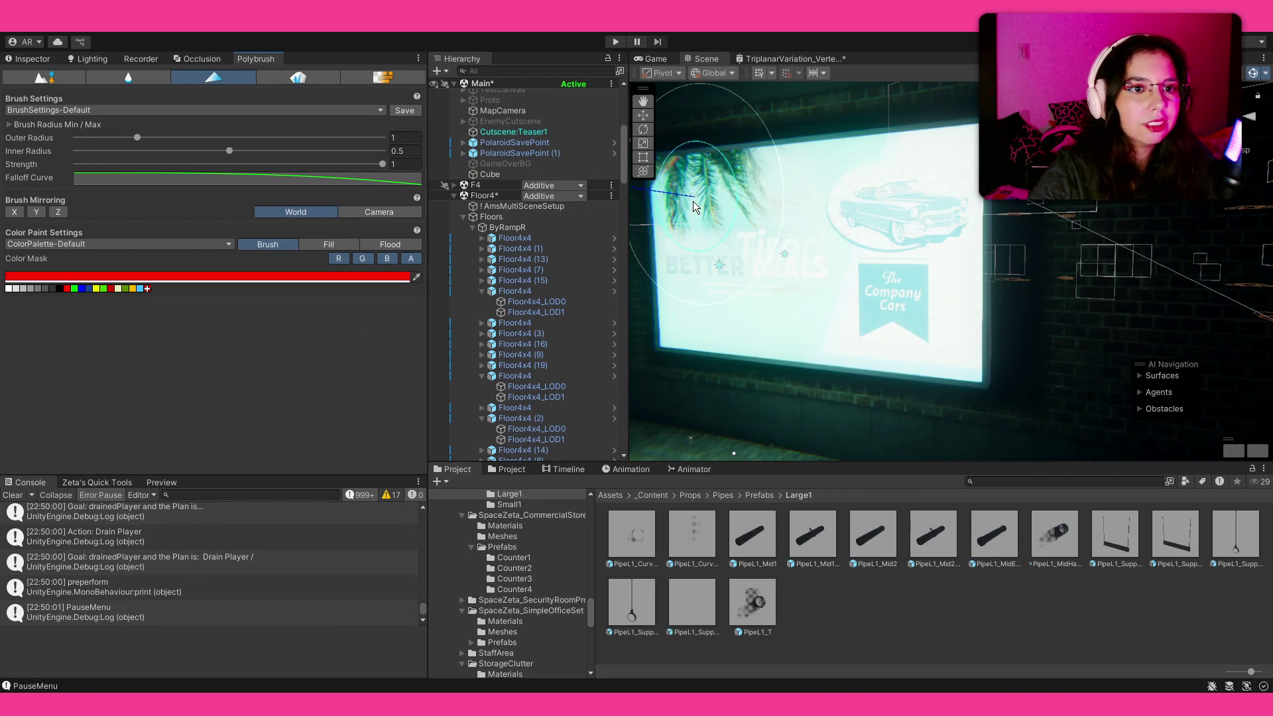
left_click_drag(1021, 310, 942, 306)
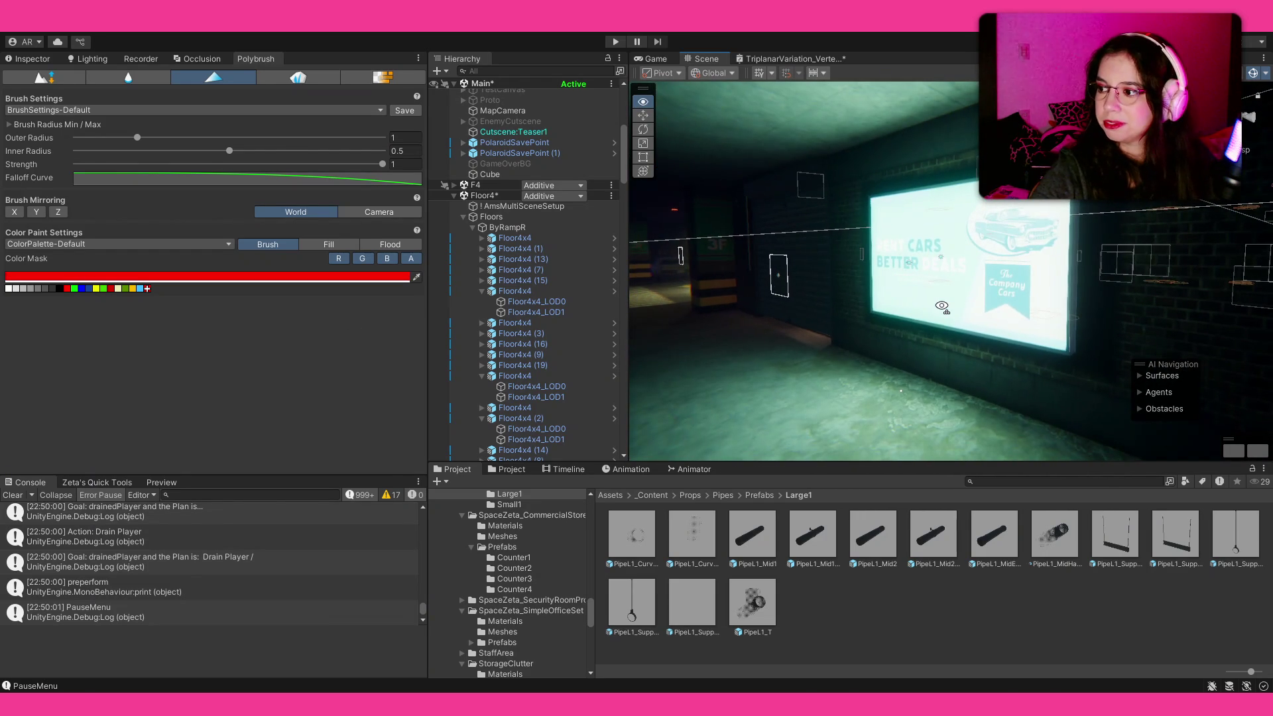